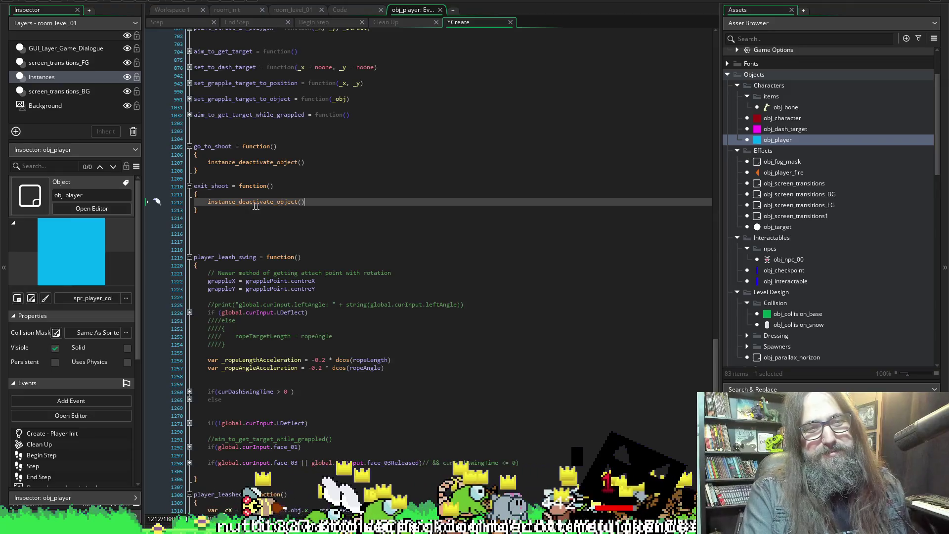
Fill in obj_player_fire as the argument of the calls in go_to_shoot and exit_shoot
{"action": "key", "text": "BackSpace"}
{"action": "key", "text": "BackSpace"}
{"action": "key", "text": "ctrl+s"}
{"action": "left_click", "coordinate": [301, 161]}
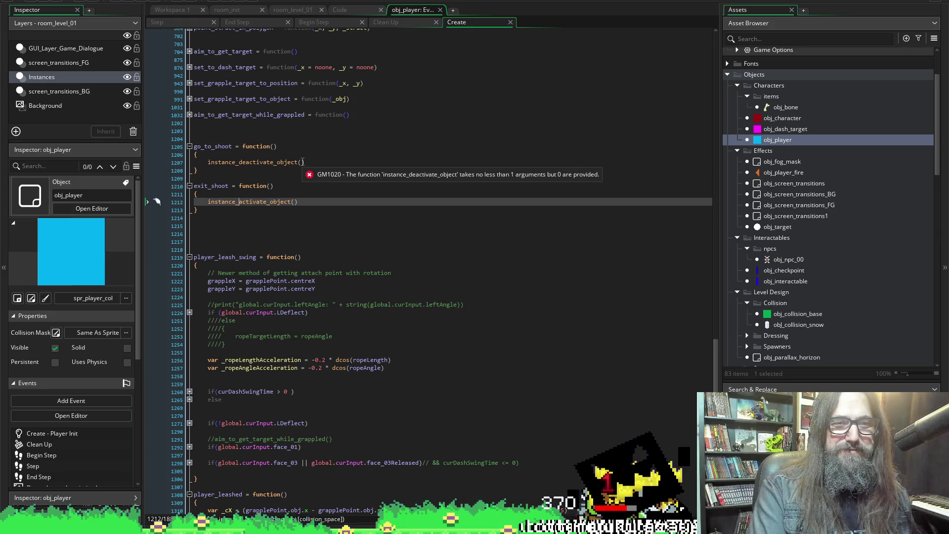
{"action": "type", "text": "obj_"}
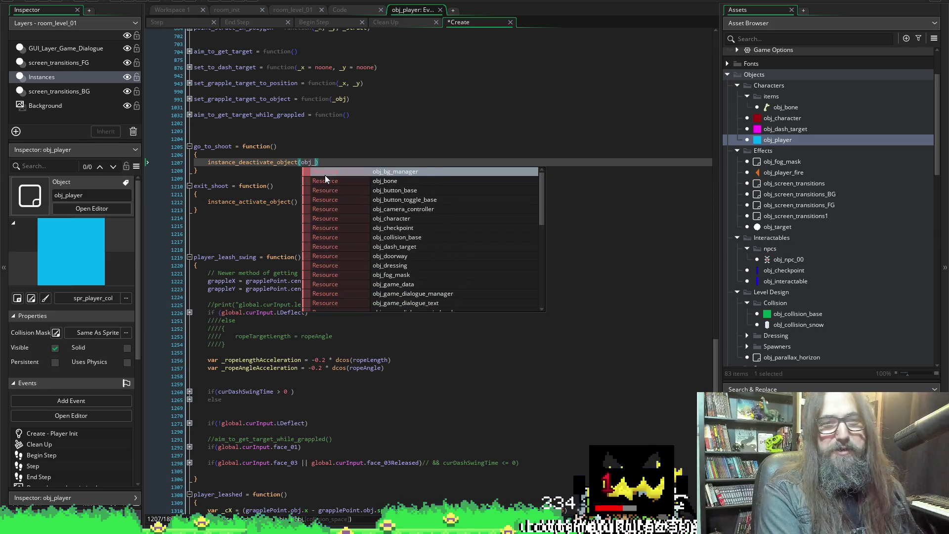
{"action": "type", "text": "player"}
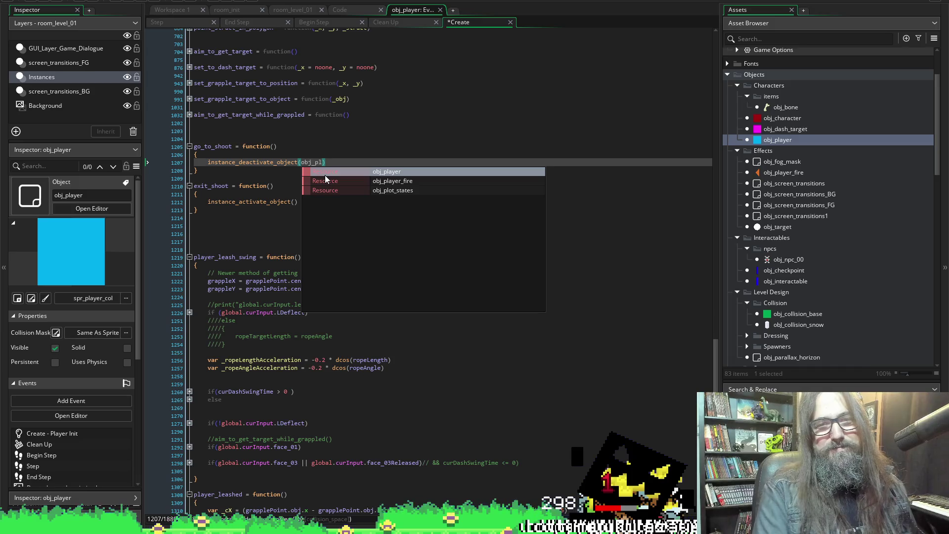
{"action": "key", "text": "Down"}
{"action": "key", "text": "Return"}
{"action": "double_click", "coordinate": [335, 162]}
{"action": "key", "text": "ctrl+c"}
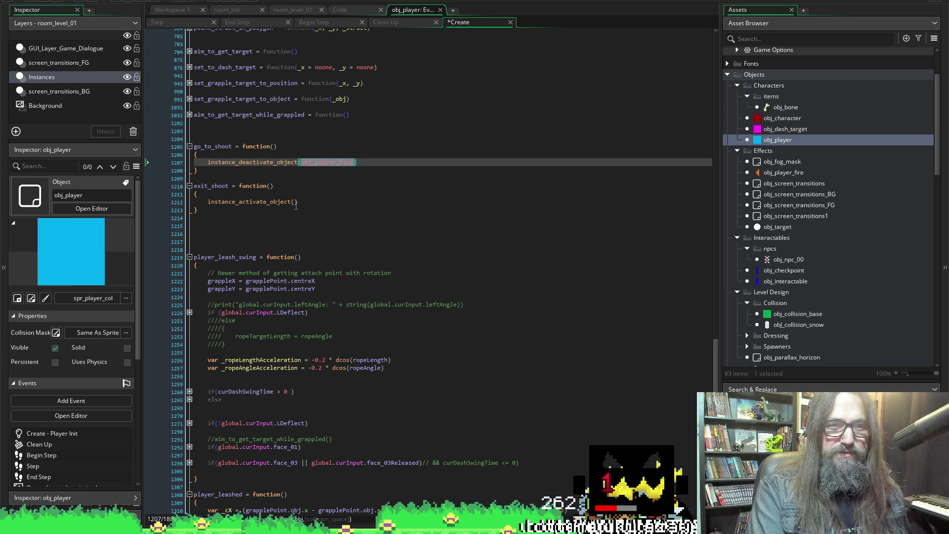
{"action": "left_click", "coordinate": [295, 202]}
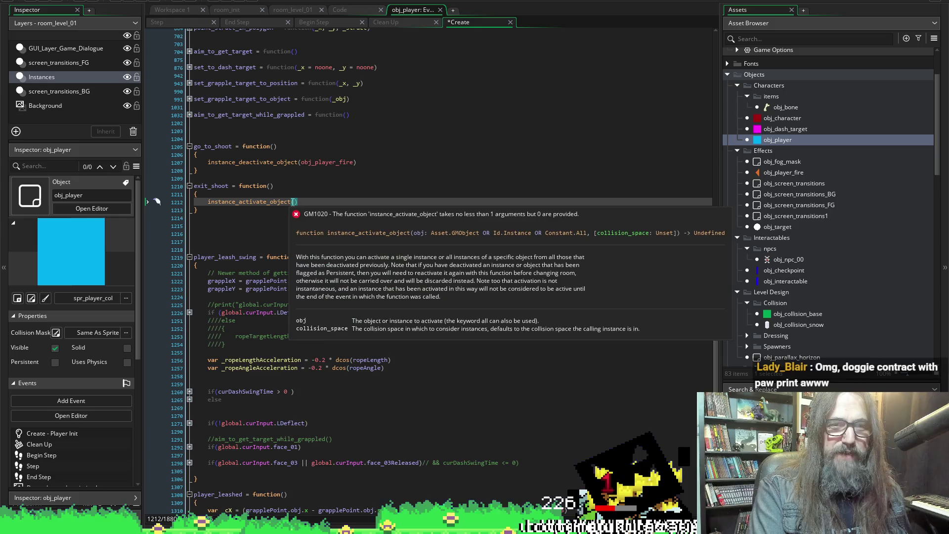
{"action": "key", "text": "ctrl+v"}
Swap the lines so go_to_shoot activates and exit_shoot deactivates obj_player_fire, and save
{"action": "left_click", "coordinate": [369, 162]}
{"action": "key", "text": "shift+Home"}
{"action": "key", "text": "ctrl+x"}
{"action": "key", "text": "Down"}
{"action": "key", "text": "Down"}
{"action": "key", "text": "Down"}
{"action": "key", "text": "Return"}
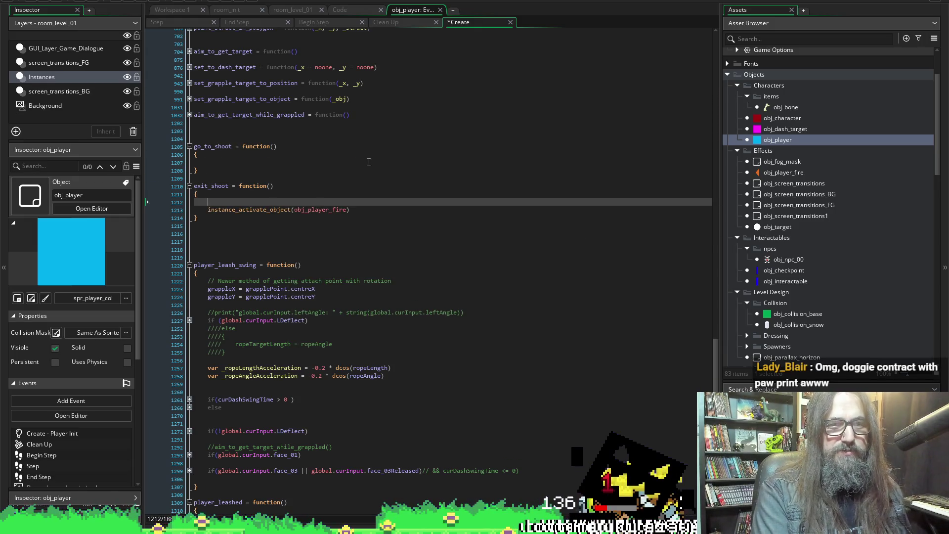
{"action": "key", "text": "ctrl+v"}
{"action": "key", "text": "Down"}
{"action": "key", "text": "shift+Home"}
{"action": "key", "text": "BackSpace"}
{"action": "key", "text": "BackSpace"}
{"action": "key", "text": "BackSpace"}
{"action": "key", "text": "Up"}
{"action": "key", "text": "Up"}
{"action": "key", "text": "Up"}
{"action": "key", "text": "ctrl+v"}
{"action": "key", "text": "ctrl+s"}
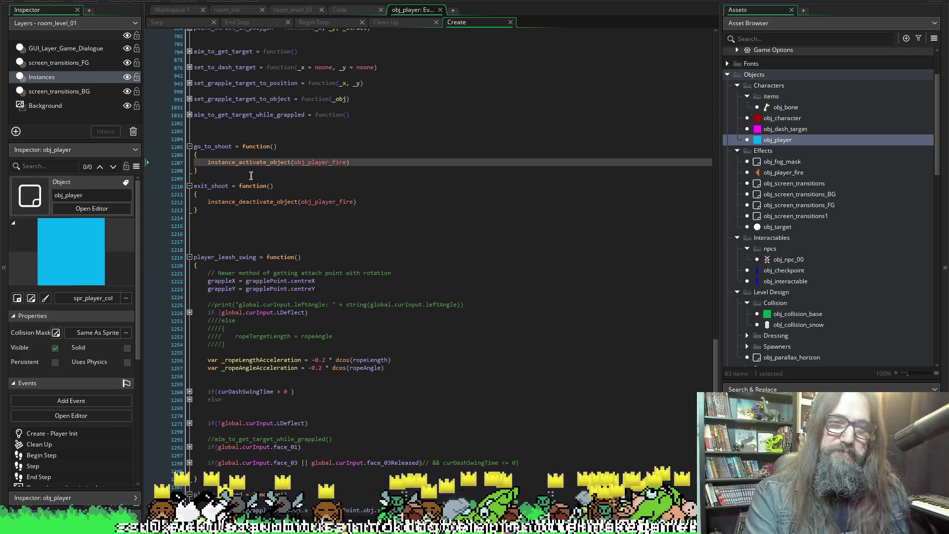
{"action": "double_click", "coordinate": [218, 146]}
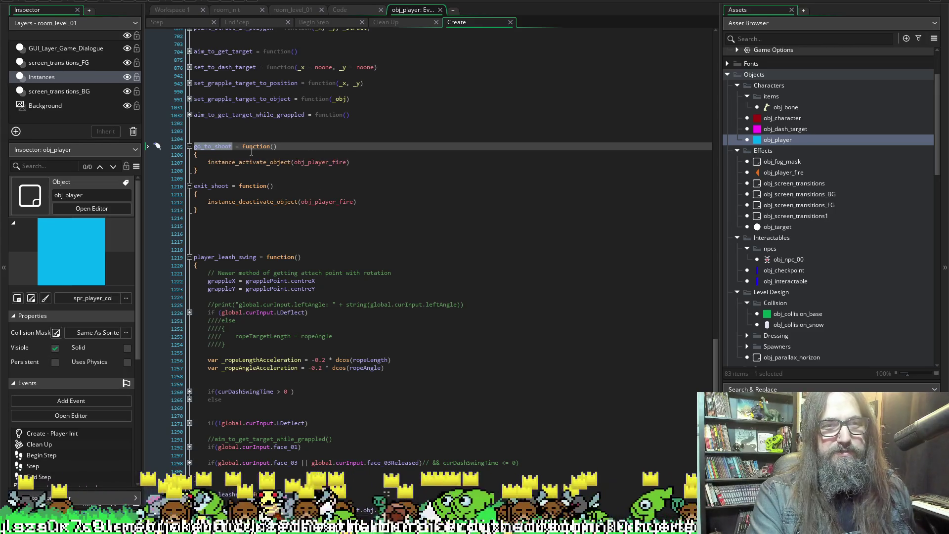
Show obj_player's Step event at the idle case of the curPlayerState switch
{"action": "left_click", "coordinate": [183, 24]}
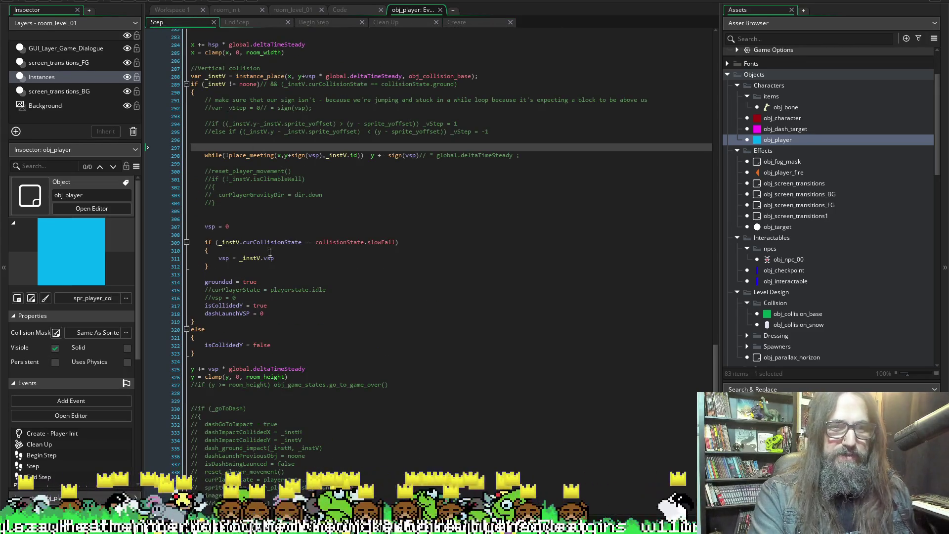
{"action": "scroll", "coordinate": [265, 270], "scroll_direction": "down", "scroll_amount": 5}
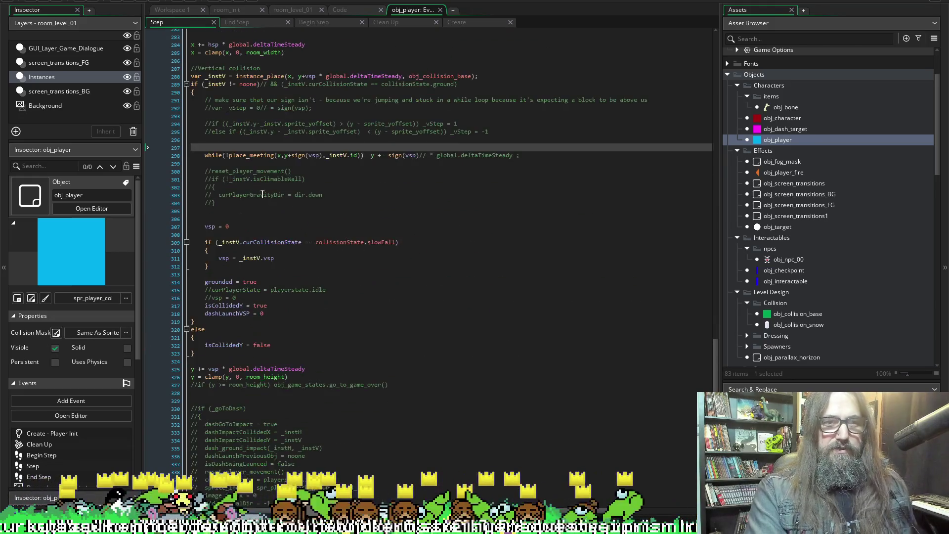
{"action": "scroll", "coordinate": [291, 339], "scroll_direction": "up", "scroll_amount": 5}
{"action": "scroll", "coordinate": [360, 340], "scroll_direction": "down", "scroll_amount": 6}
{"action": "scroll", "coordinate": [419, 301], "scroll_direction": "up", "scroll_amount": 10}
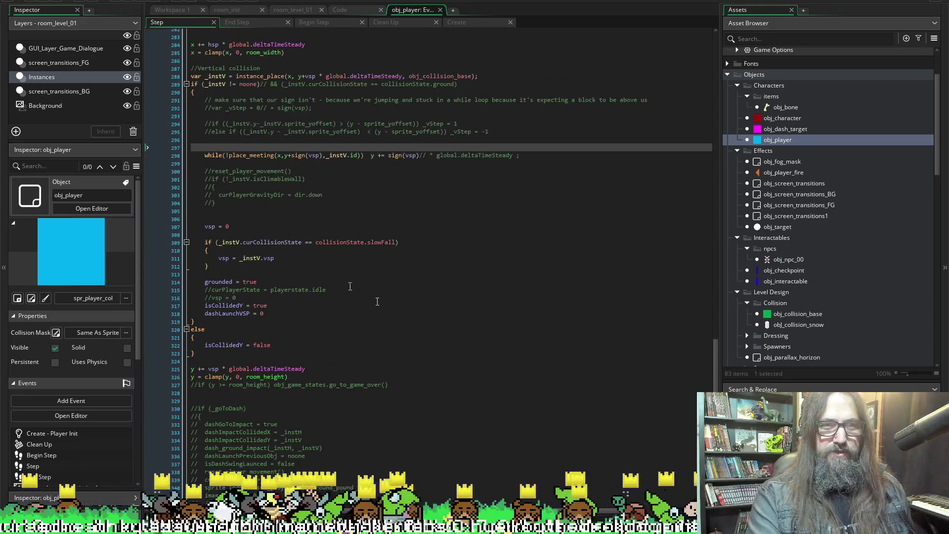
{"action": "scroll", "coordinate": [455, 295], "scroll_direction": "up", "scroll_amount": 6}
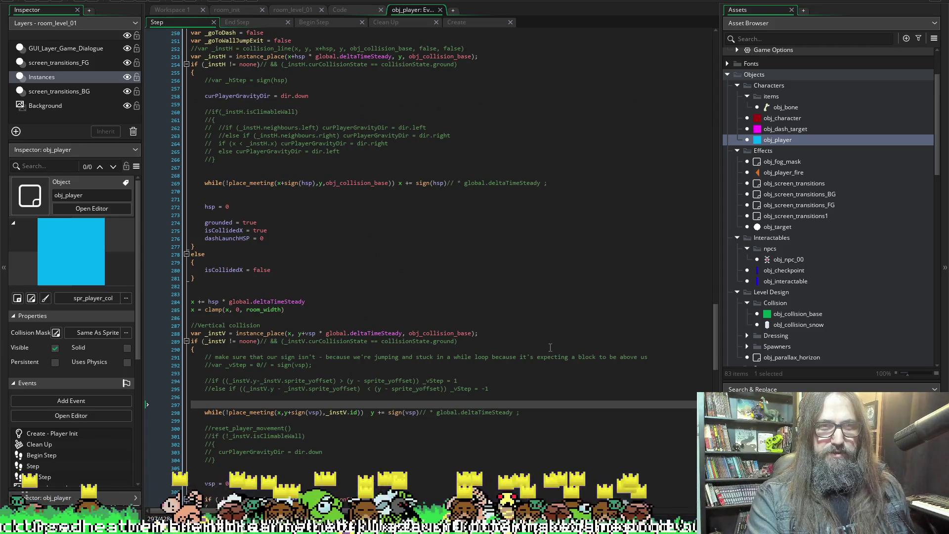
{"action": "scroll", "coordinate": [551, 347], "scroll_direction": "up", "scroll_amount": 20}
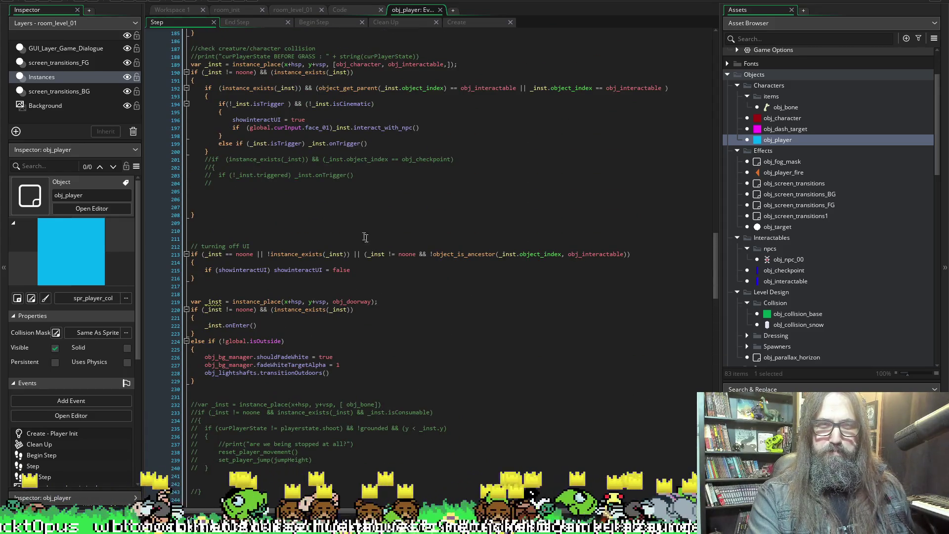
{"action": "scroll", "coordinate": [363, 199], "scroll_direction": "up", "scroll_amount": 20}
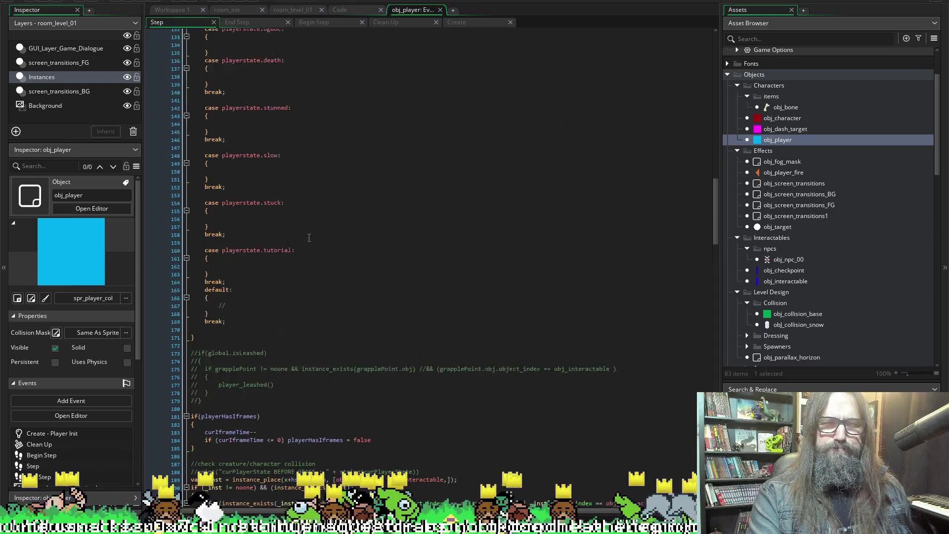
{"action": "scroll", "coordinate": [297, 256], "scroll_direction": "up", "scroll_amount": 13}
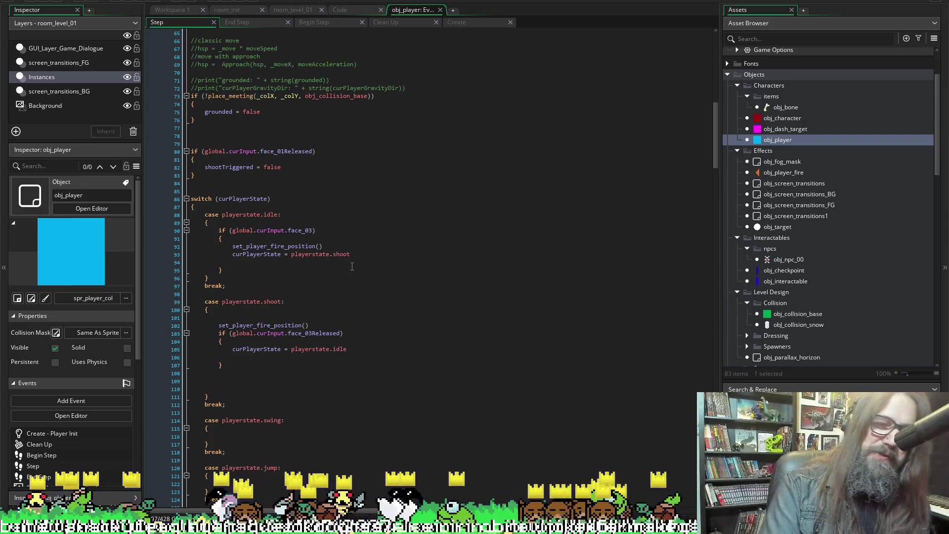
{"action": "mouse_move", "coordinate": [286, 247]}
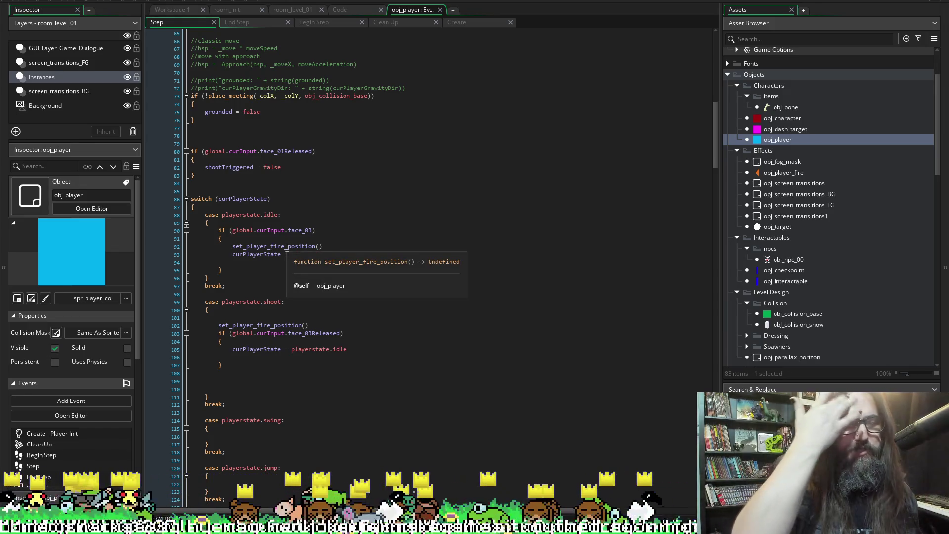
{"action": "left_click", "coordinate": [295, 238]}
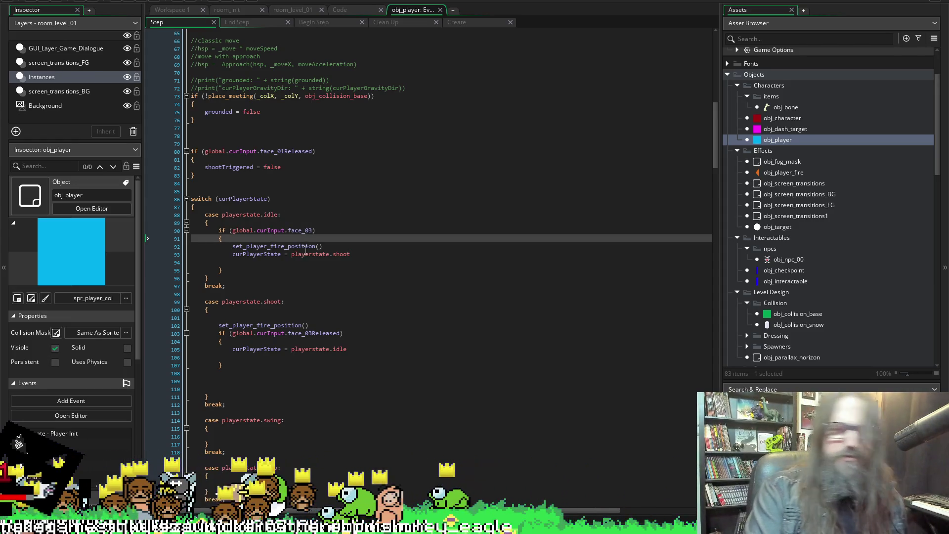
In the Step code's idle case, call go_to_shoot() and take out the fire-position and shoot-state lines
{"action": "key", "text": "Return"}
{"action": "type", "text": "go_to_shoot()"}
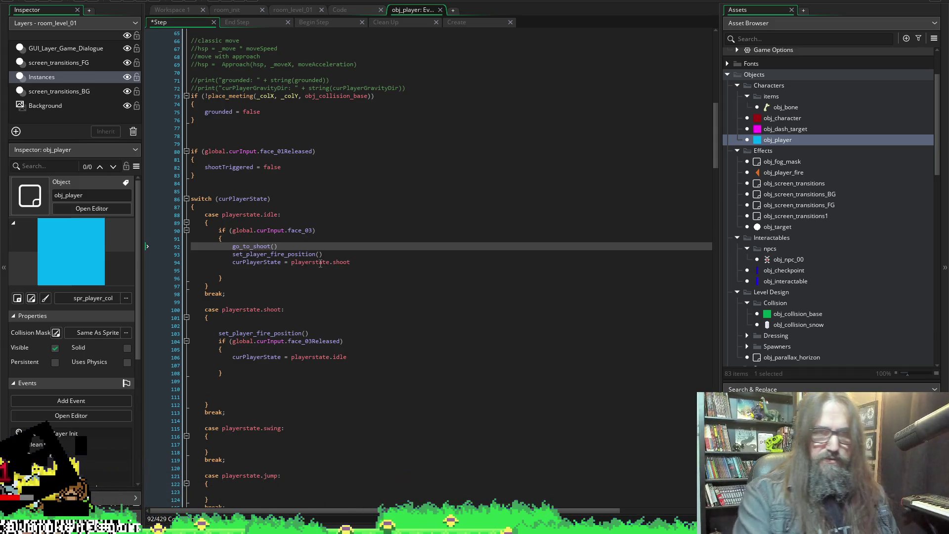
{"action": "mouse_move", "coordinate": [359, 266]}
{"action": "left_mouse_down"}
{"action": "mouse_move", "coordinate": [213, 256]}
{"action": "mouse_move", "coordinate": [235, 252]}
{"action": "left_mouse_up"}
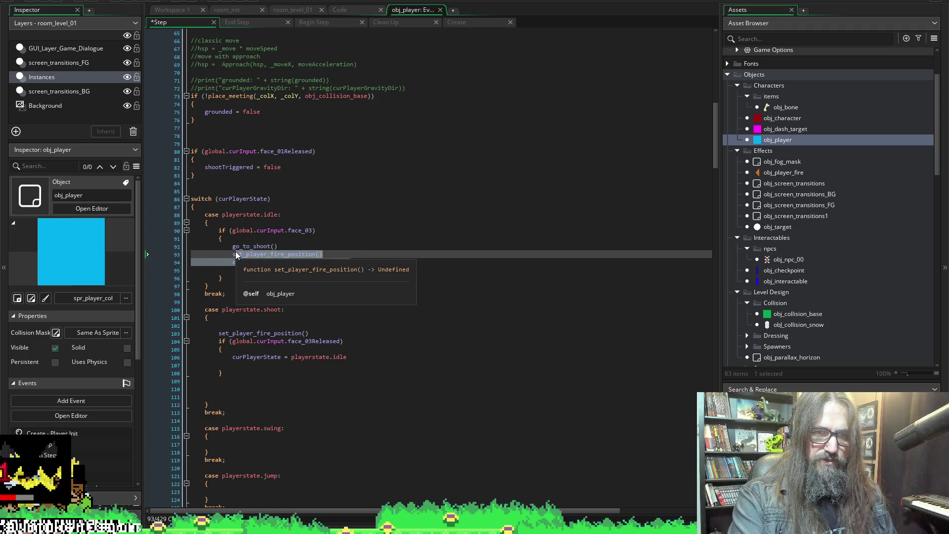
{"action": "key", "text": "Delete"}
{"action": "key", "text": "ctrl+s"}
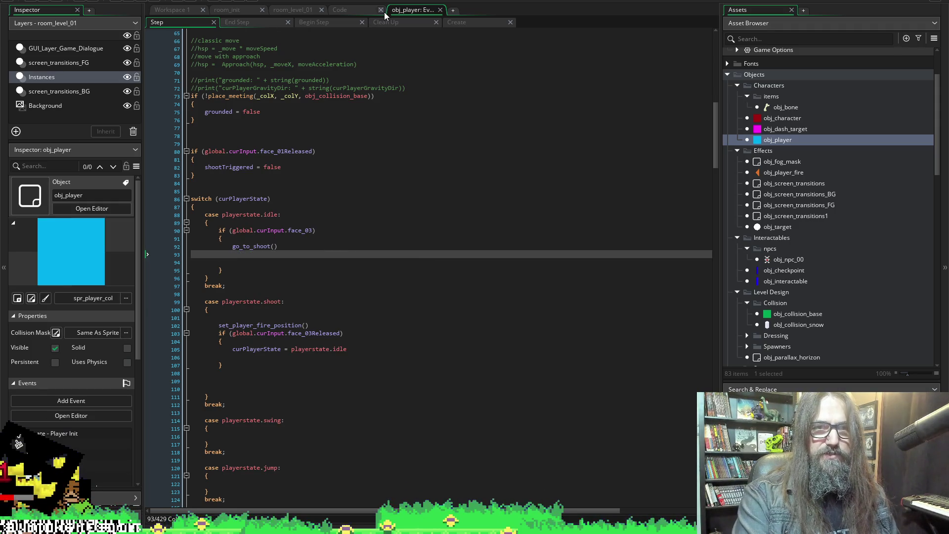
Paste the fire-position and shoot-state lines into go_to_shoot in the Create code, fix indentation, and save
{"action": "left_click", "coordinate": [482, 23]}
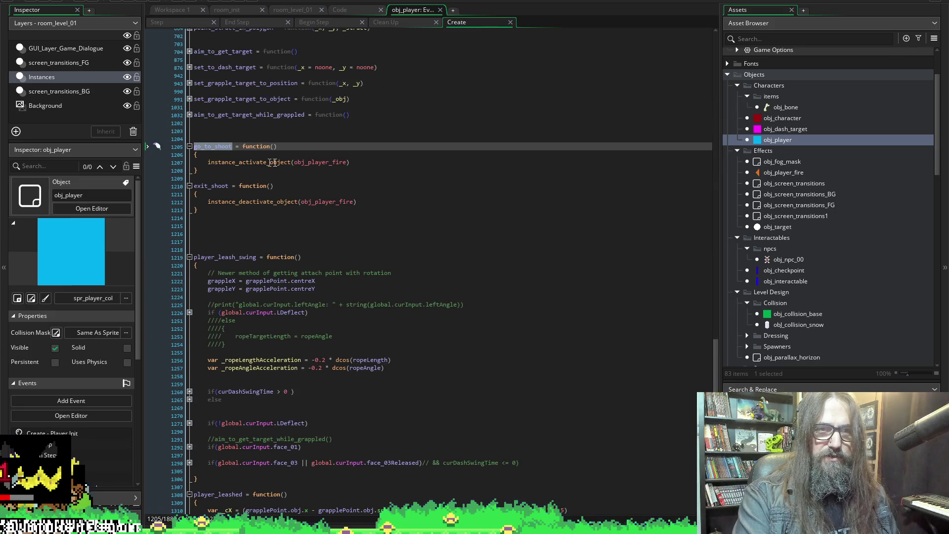
{"action": "left_click", "coordinate": [244, 163]}
{"action": "left_click", "coordinate": [258, 154]}
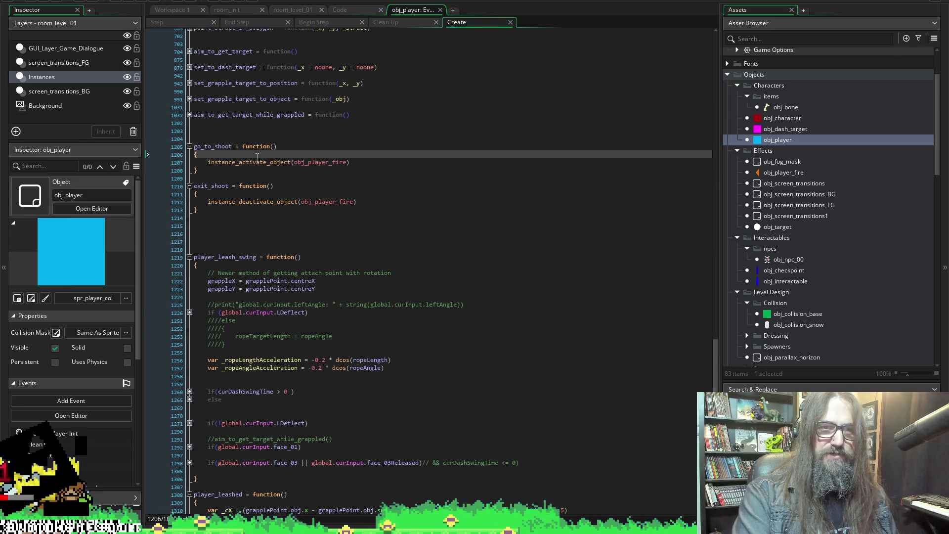
{"action": "key", "text": "Return"}
{"action": "key", "text": "ctrl+v"}
{"action": "key", "text": "ctrl+s"}
{"action": "key", "text": "shift+Tab"}
{"action": "key", "text": "shift+Tab"}
{"action": "key", "text": "ctrl+s"}
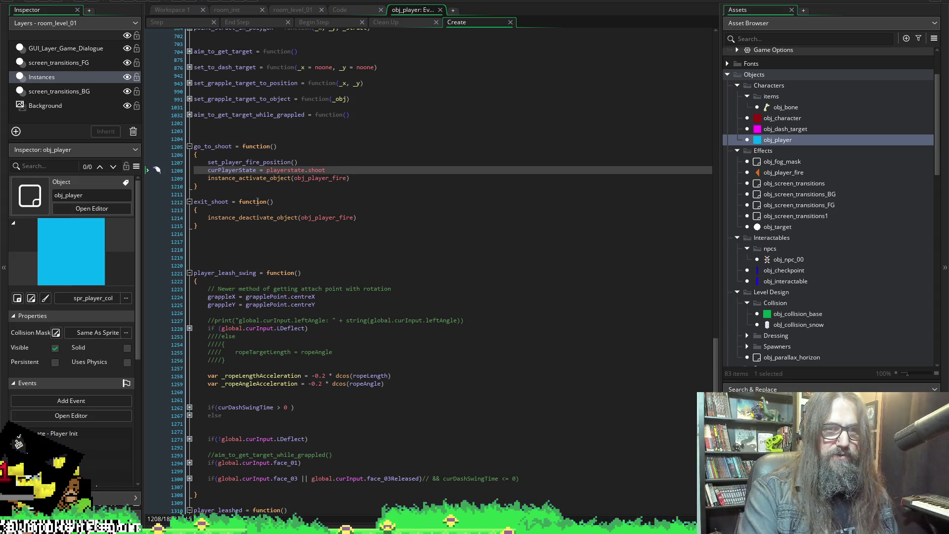
{"action": "double_click", "coordinate": [216, 203]}
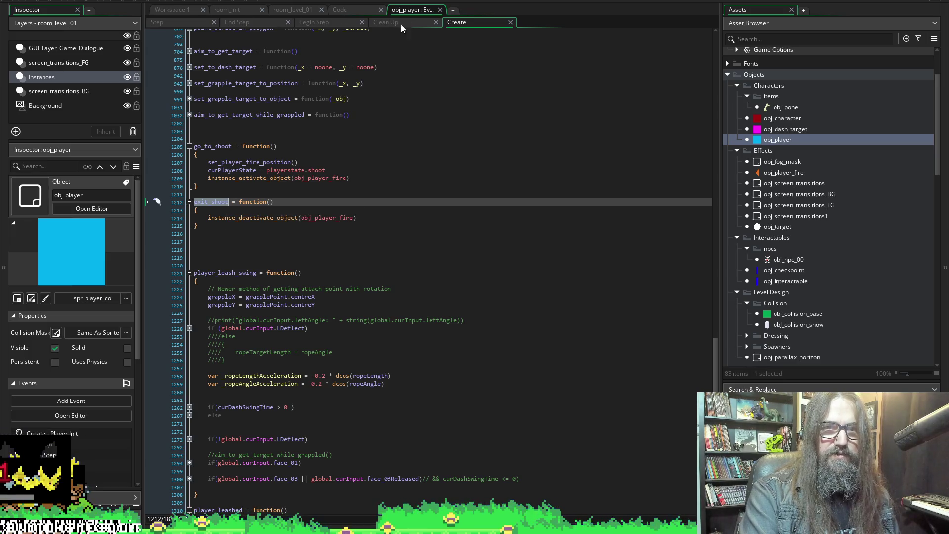
{"action": "left_click", "coordinate": [402, 22]}
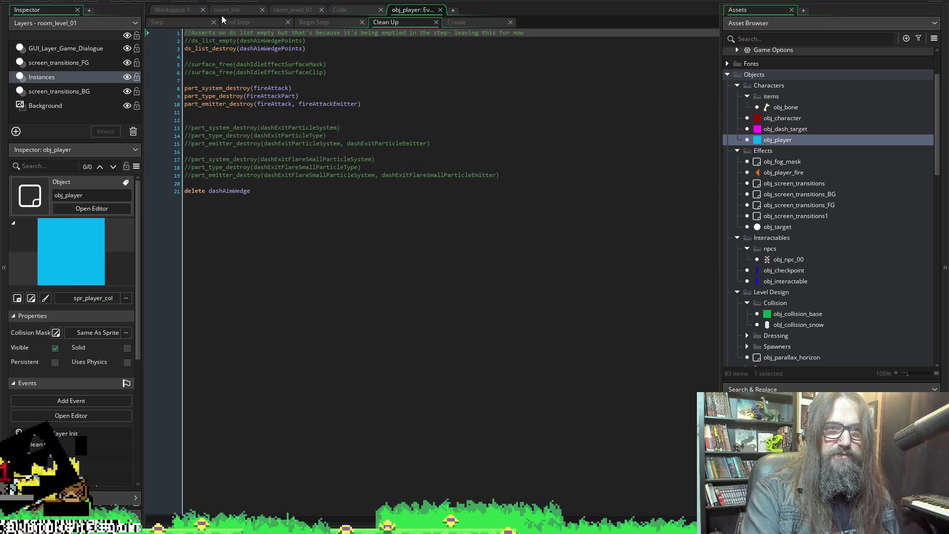
Go back from obj_player's Clean Up code to its Step event tab
{"action": "left_click", "coordinate": [159, 23]}
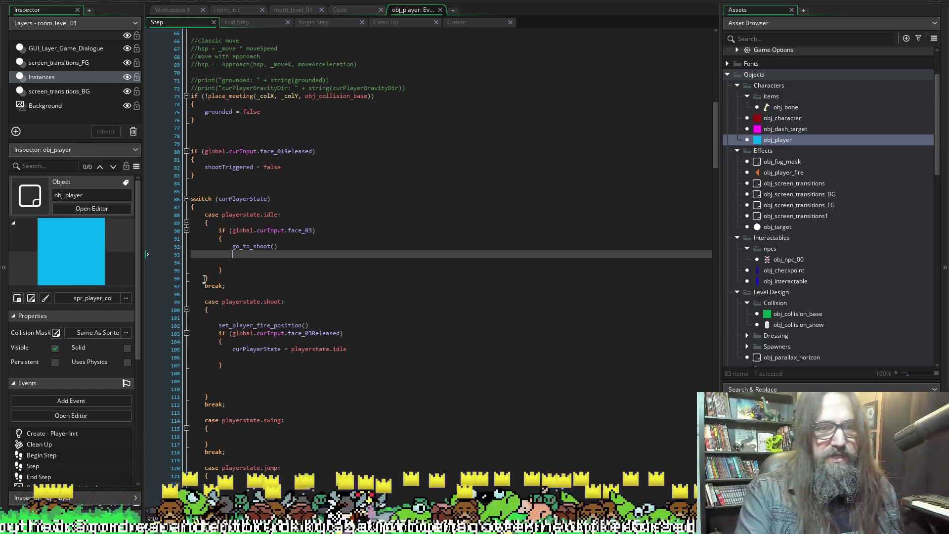
Delete the blank line in the idle case, save, and move to the shoot case's empty first line
{"action": "left_click", "coordinate": [254, 262]}
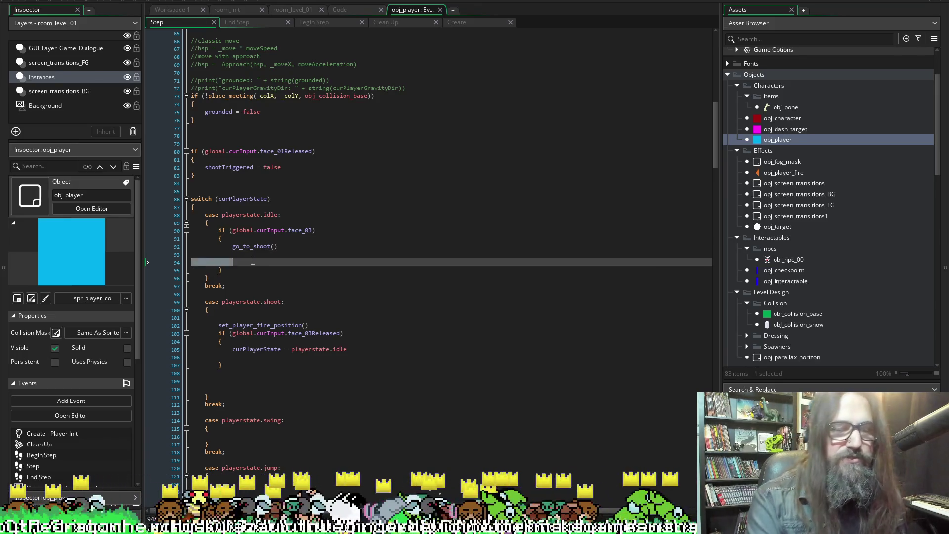
{"action": "key", "text": "BackSpace"}
{"action": "key", "text": "BackSpace"}
{"action": "key", "text": "BackSpace"}
{"action": "key", "text": "ctrl+s"}
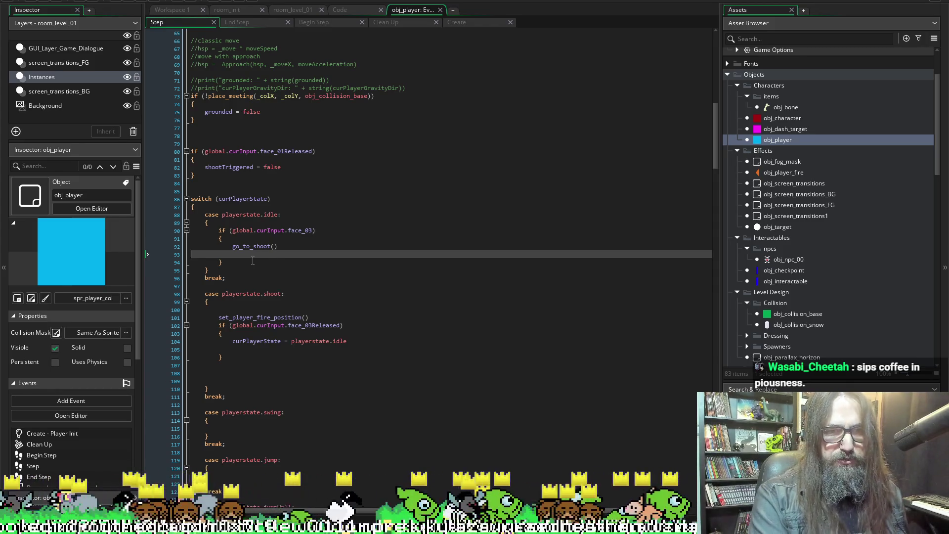
{"action": "key", "text": "BackSpace"}
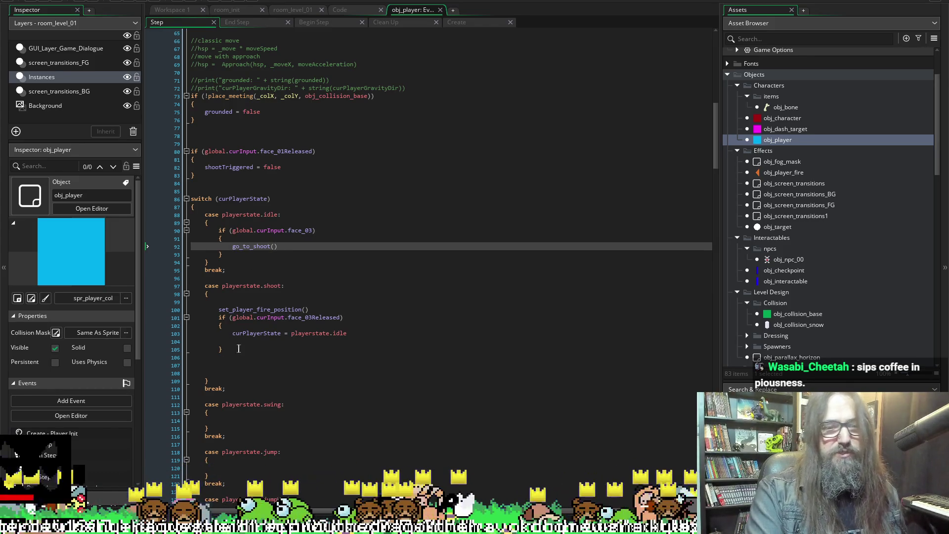
{"action": "left_click", "coordinate": [297, 301]}
{"action": "type", "text": "exit_shoot"}
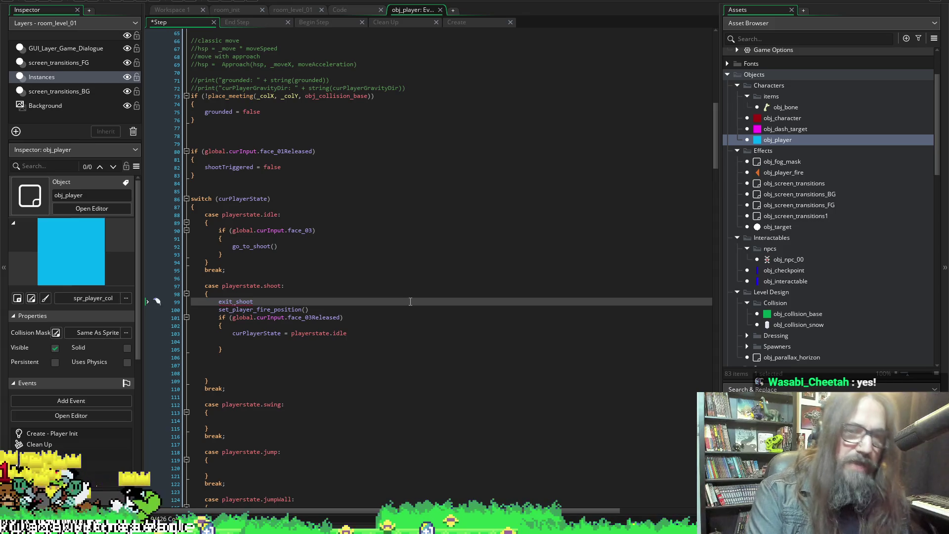
Finish and save the exit_shoot() call, then clear it from the top of the shoot case
{"action": "type", "text": "()"}
{"action": "key", "text": "ctrl+s"}
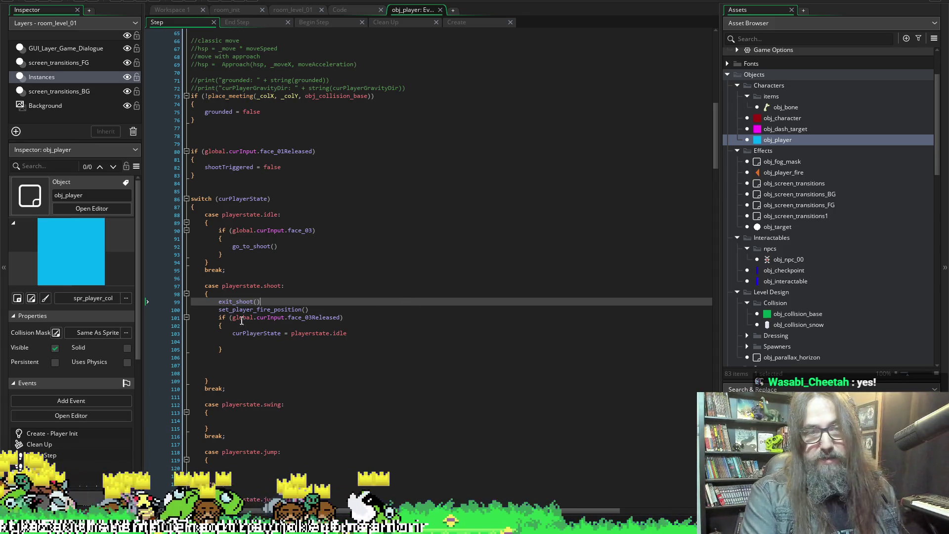
{"action": "key", "text": "shift+Home"}
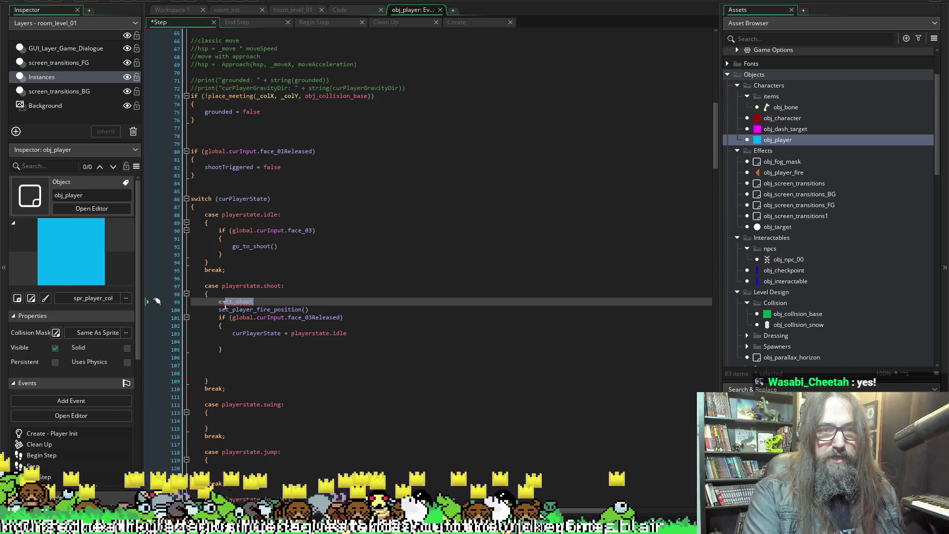
{"action": "key", "text": "BackSpace"}
{"action": "left_click_drag", "start_coordinate": [232, 332], "coordinate": [369, 331]}
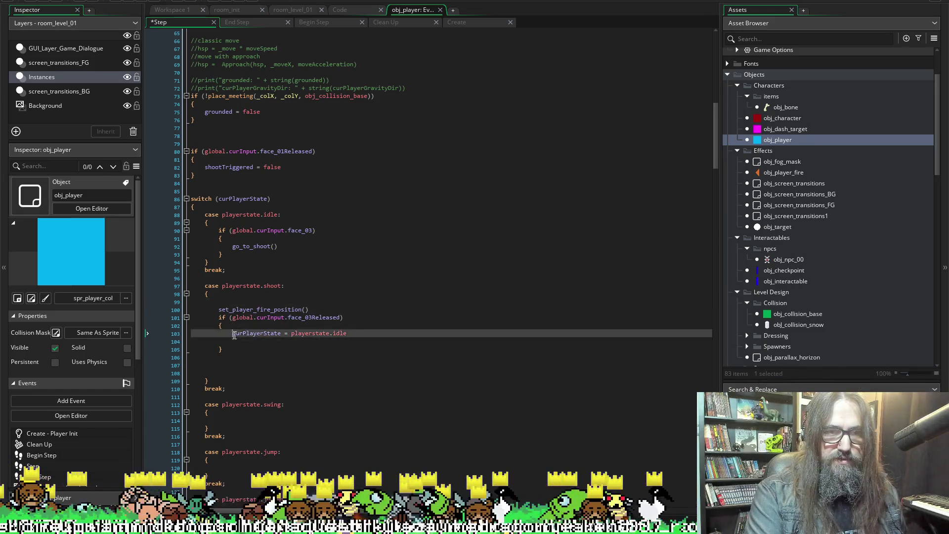
{"action": "type", "text": "exit_shoot("}
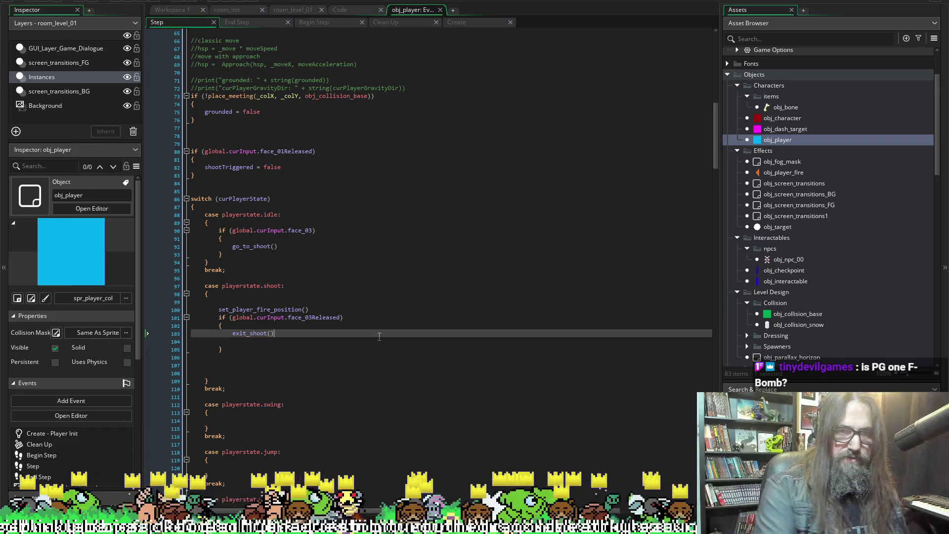
{"action": "key", "text": "ctrl+z"}
{"action": "key", "text": "ctrl+z"}
Try exit_shoot inside the face_03Released block, then delete it along with its empty line
{"action": "left_click", "coordinate": [324, 324]}
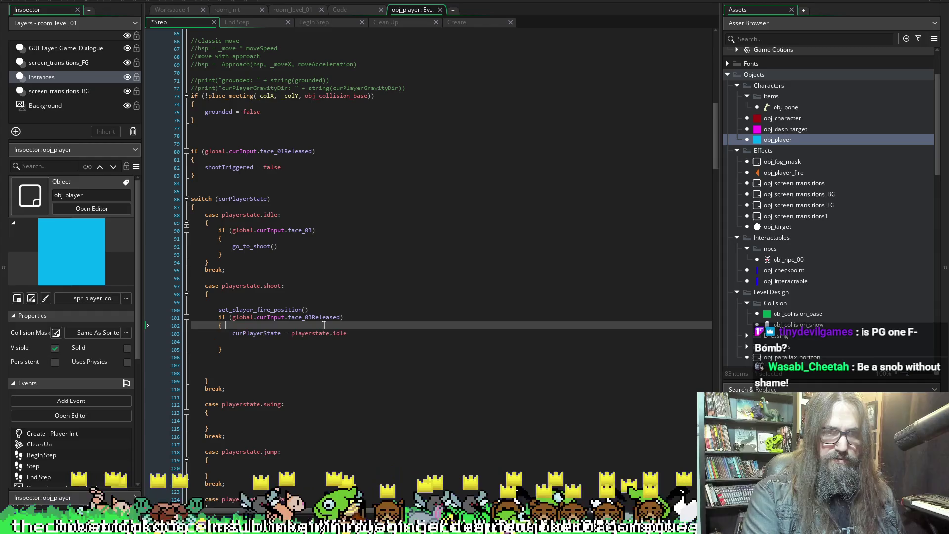
{"action": "key", "text": "Return"}
{"action": "type", "text": "exit_shoot("}
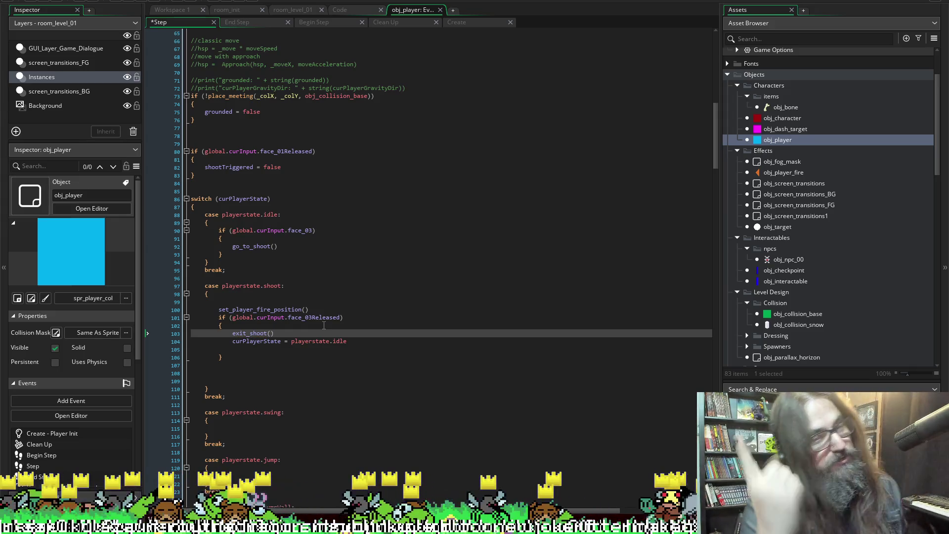
{"action": "key", "text": "shift+Home"}
{"action": "key", "text": "ctrl+c"}
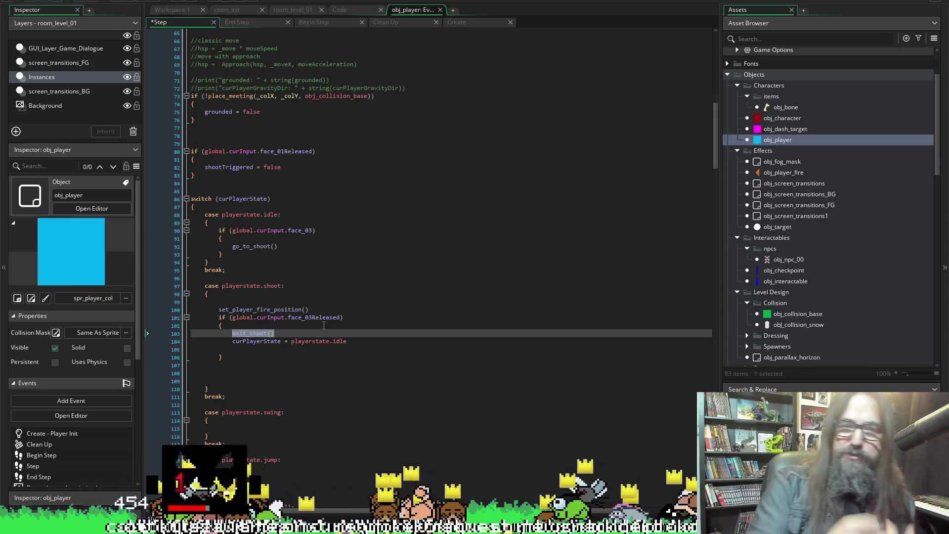
{"action": "key", "text": "BackSpace"}
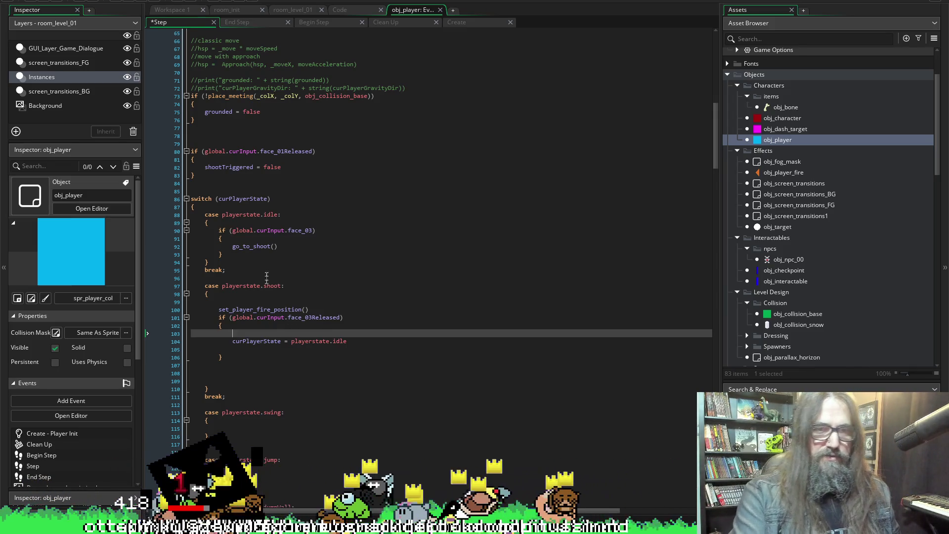
{"action": "key", "text": "BackSpace"}
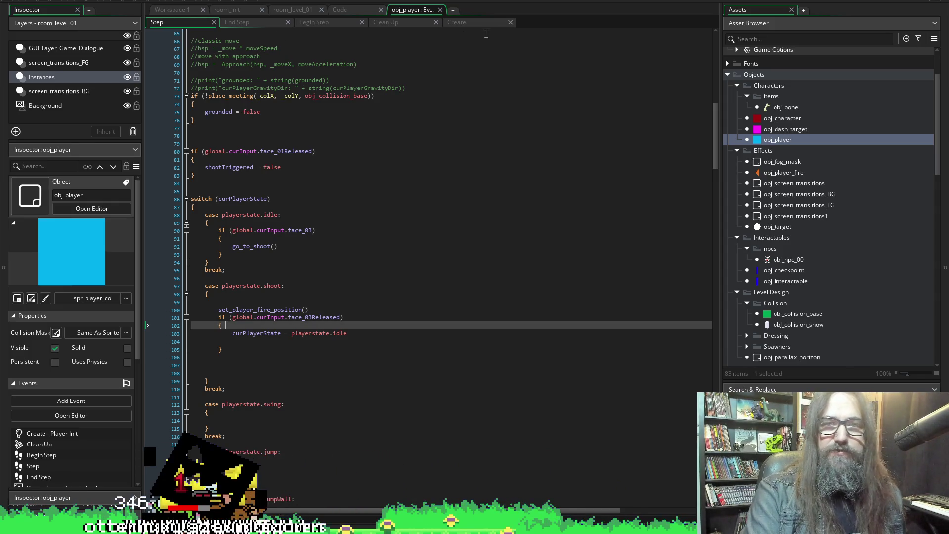
Add an exit_shoot() line at the start of the exit_shoot function body in the Create code
{"action": "left_click", "coordinate": [473, 21]}
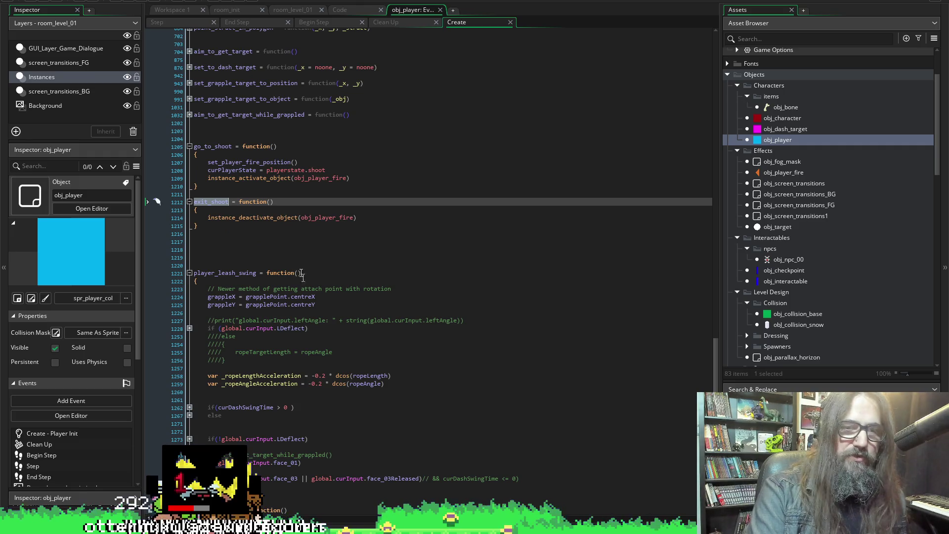
{"action": "left_click", "coordinate": [251, 210]}
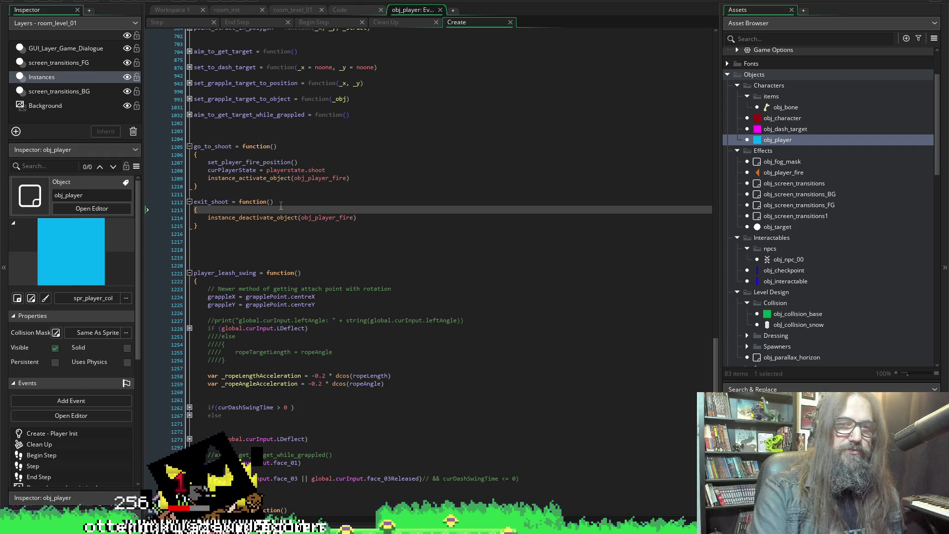
{"action": "key", "text": "Return"}
{"action": "key", "text": "ctrl+v"}
{"action": "type", "text": "()"}
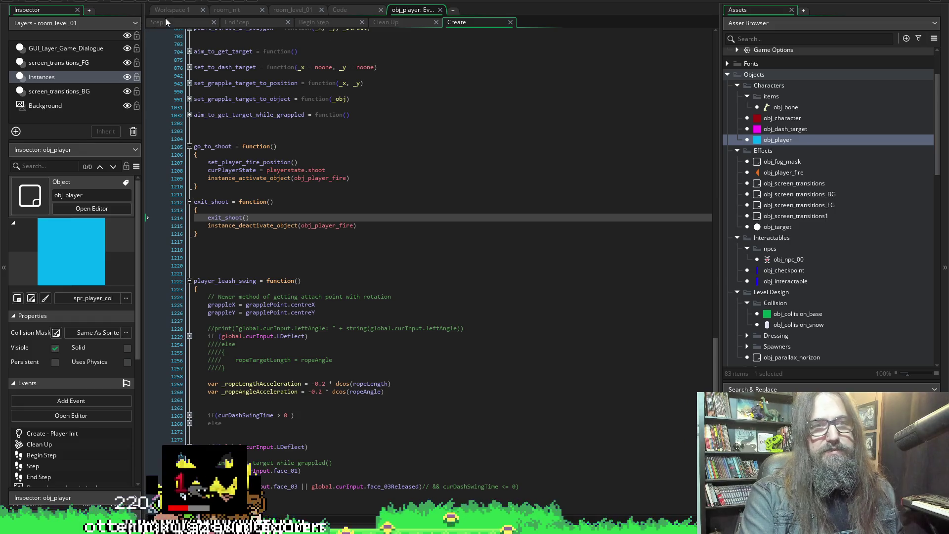
{"action": "left_click", "coordinate": [165, 20]}
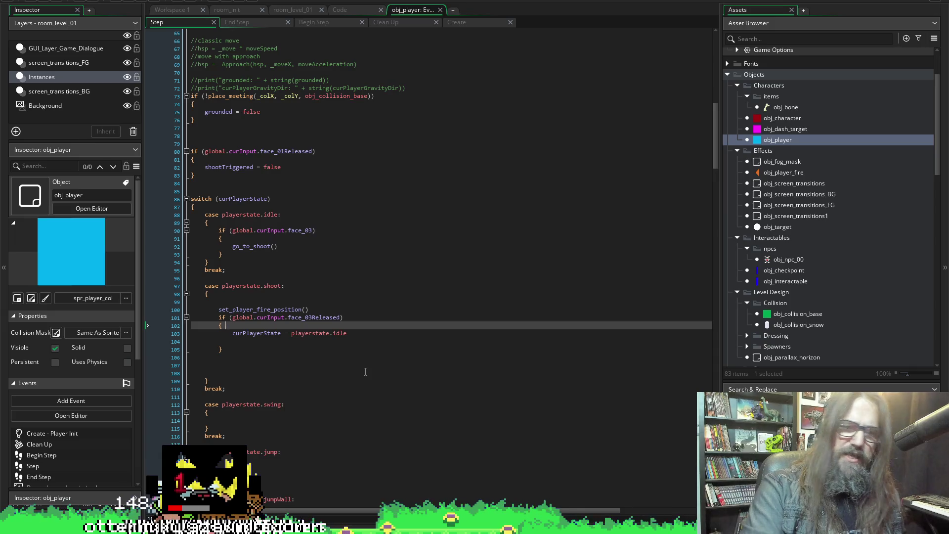
Delete blank line 104 and blank lines 105–107 from the shoot case, then run the game
{"action": "key", "text": "Down"}
{"action": "key", "text": "Down"}
{"action": "key", "text": "Down"}
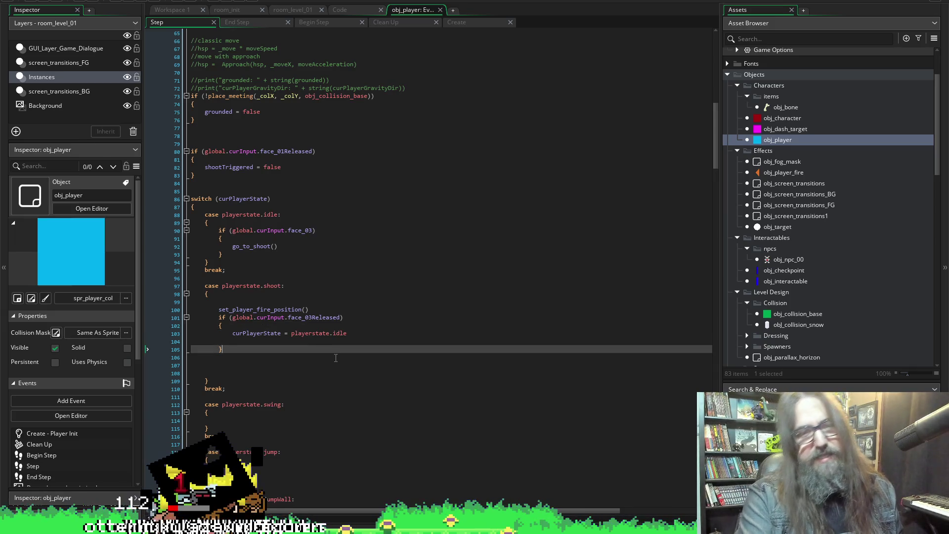
{"action": "key", "text": "Up"}
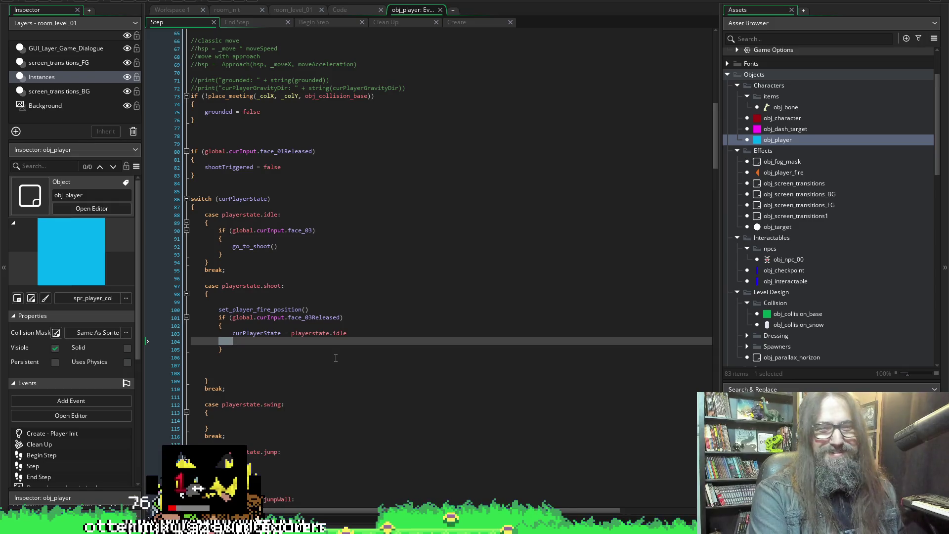
{"action": "key", "text": "BackSpace"}
{"action": "key", "text": "BackSpace"}
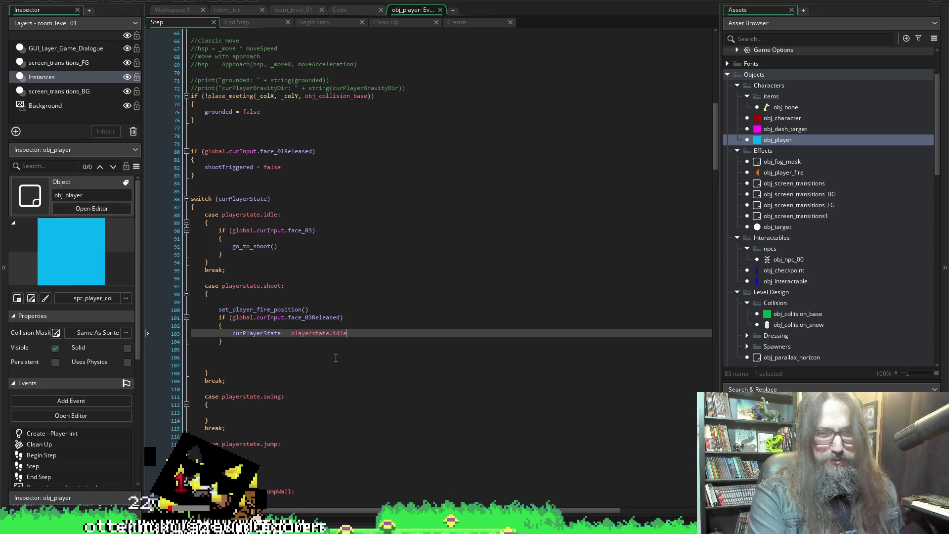
{"action": "left_click_drag", "start_coordinate": [220, 366], "coordinate": [179, 352]}
{"action": "key", "text": "BackSpace"}
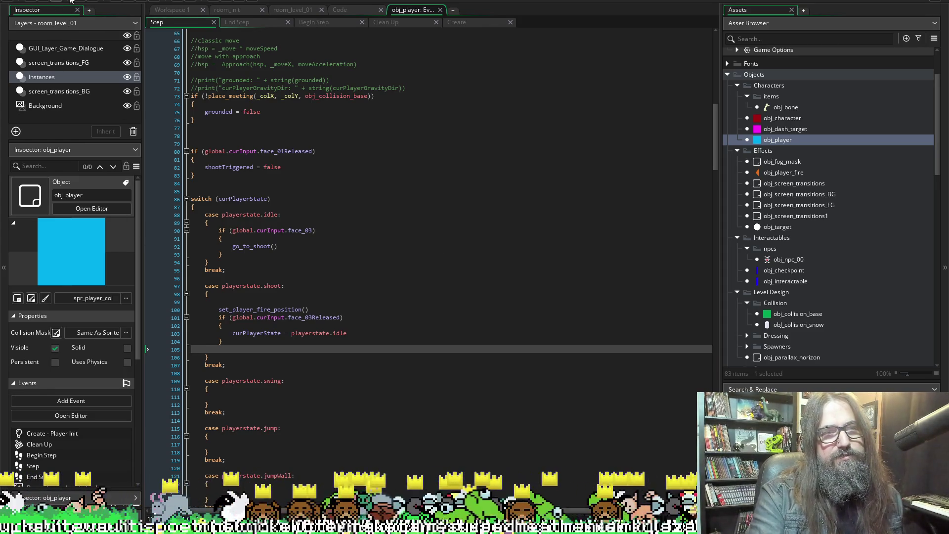
{"action": "left_click", "coordinate": [131, 1]}
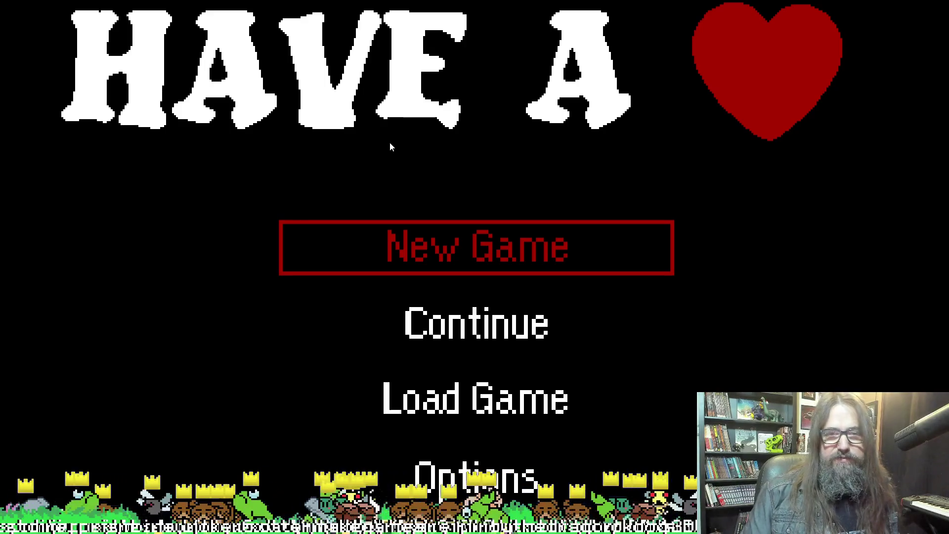
Start a New Game from the title menu, test the shooting, and return to the editor
{"action": "key", "text": "Down"}
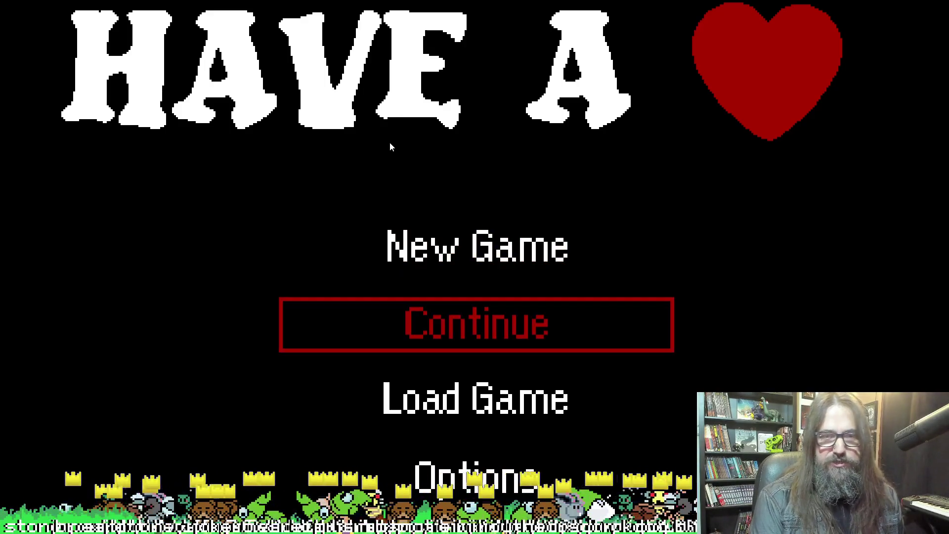
{"action": "key", "text": "Up"}
{"action": "key", "text": "Down"}
{"action": "key", "text": "Up"}
{"action": "key", "text": "Return"}
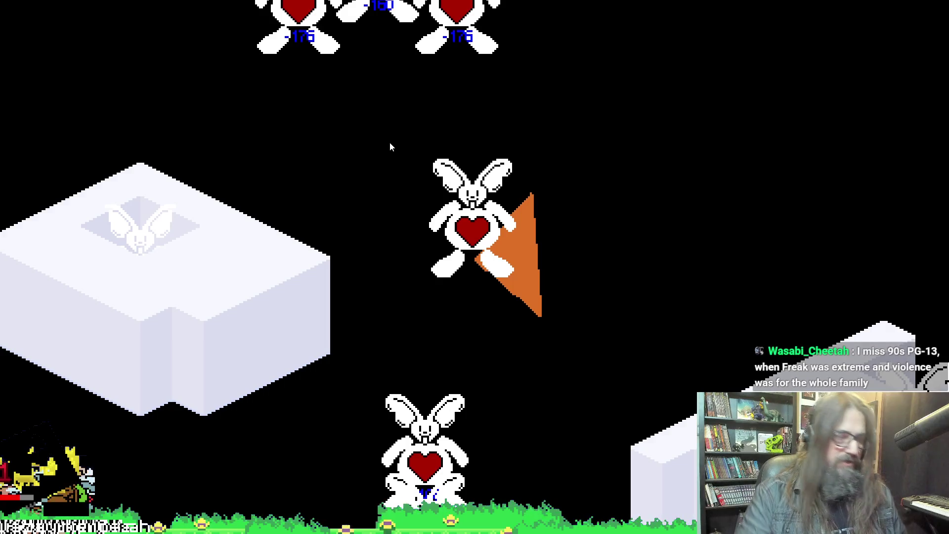
{"action": "key", "text": "alt+Tab"}
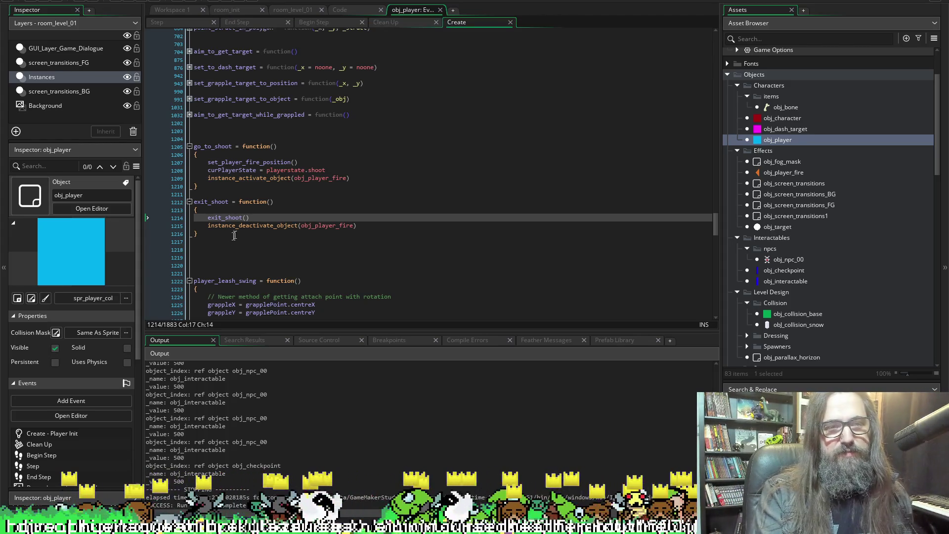
Replace the exit_shoot() call on line 1214 with curPlayerState = playerstate.idle and save
{"action": "key", "text": "shift+Home"}
{"action": "type", "text": "curPlayerState = playerstate.idle"}
{"action": "key", "text": "ctrl+s"}
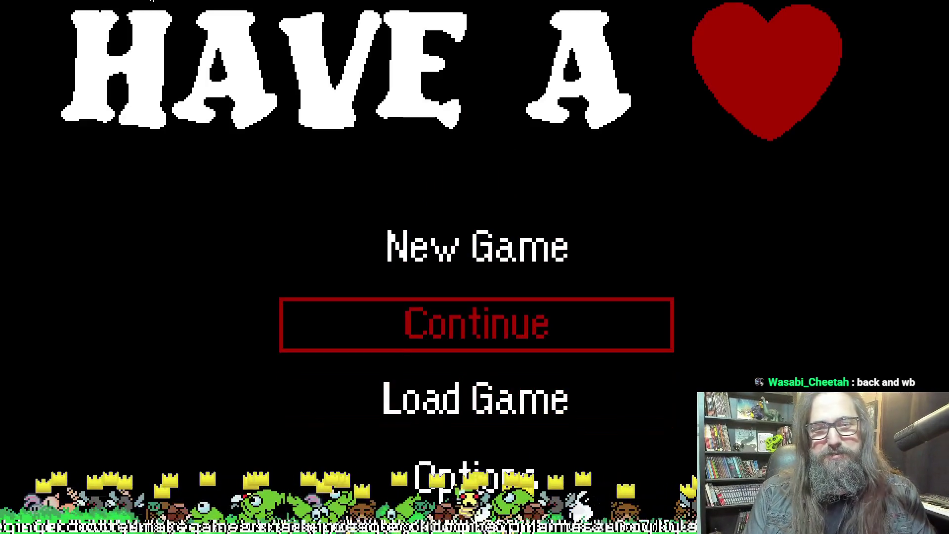
Continue the saved game, test firing in the level, then quit back to the IDE with Escape
{"action": "key", "text": "Return"}
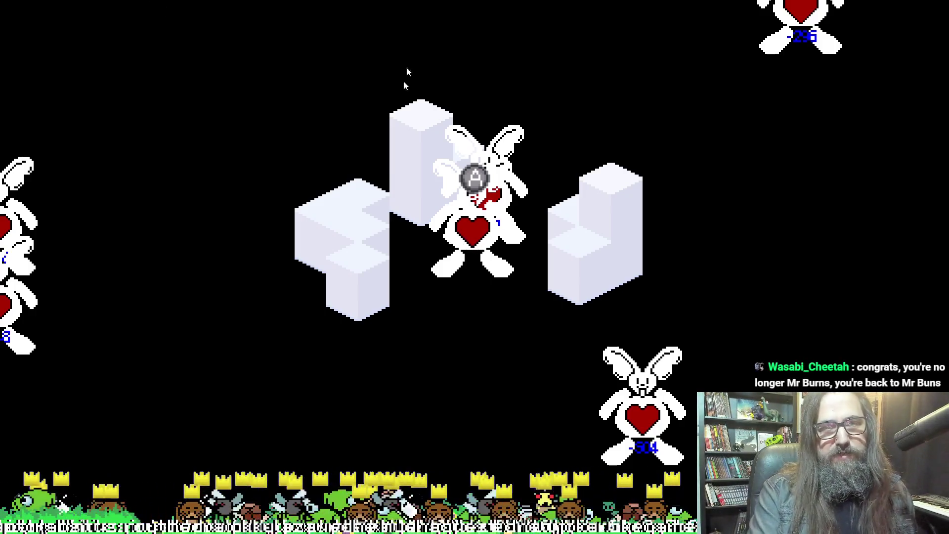
{"action": "key", "text": "Escape"}
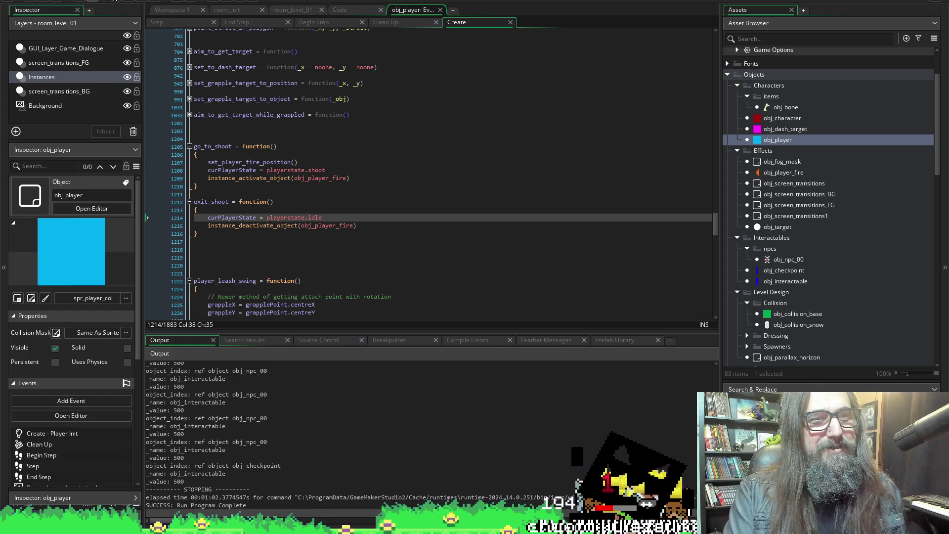
Relaunch the game, choose Continue on the title menu to play the bunny battle, then leave fullscreen with F11
{"action": "left_click", "coordinate": [127, 0]}
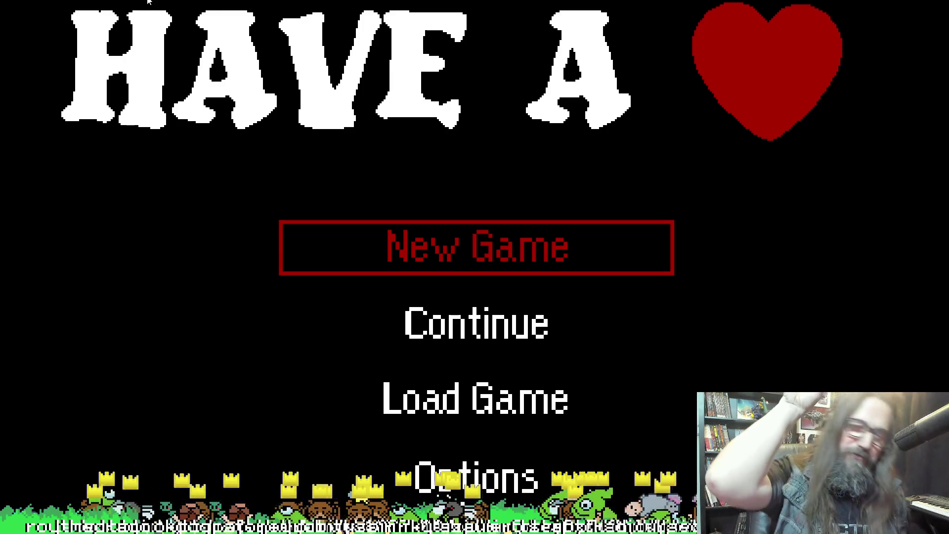
{"action": "key", "text": "Down"}
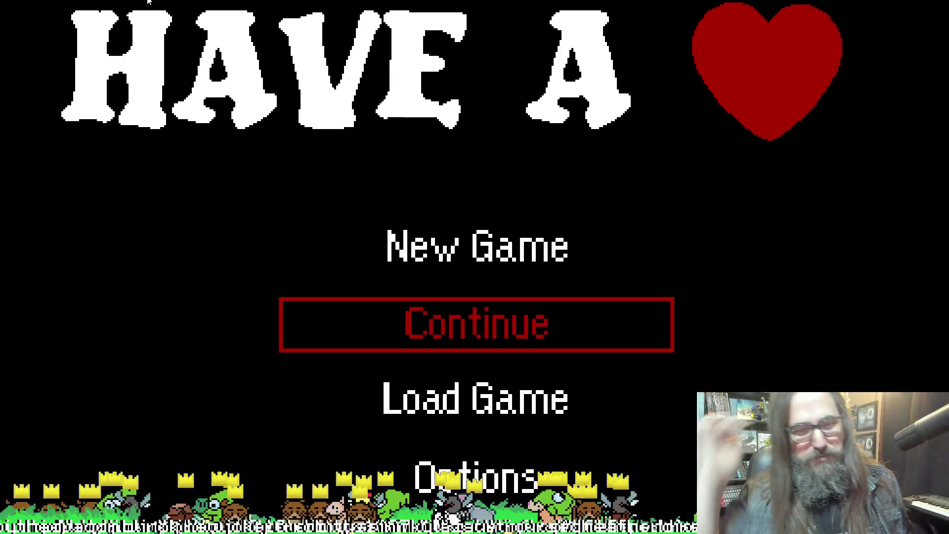
{"action": "key", "text": "Return"}
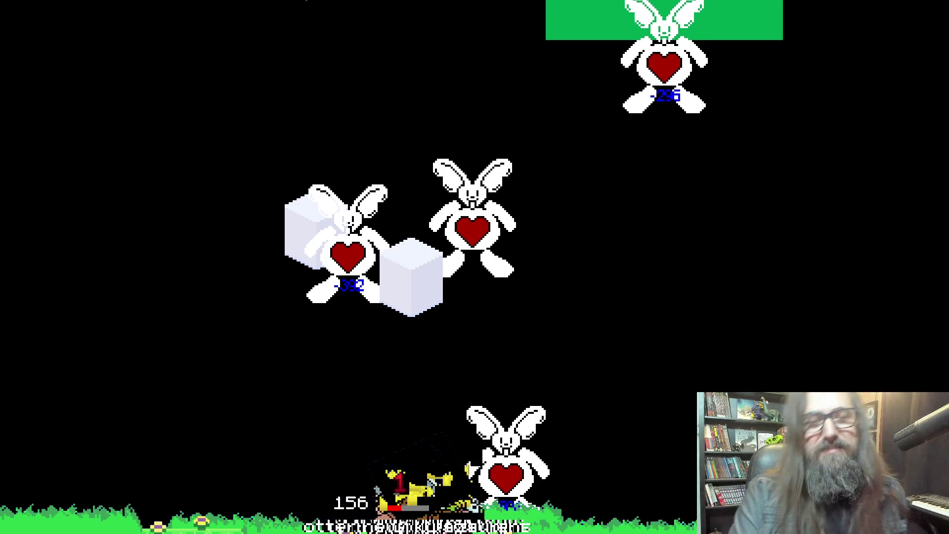
{"action": "key", "text": "F11"}
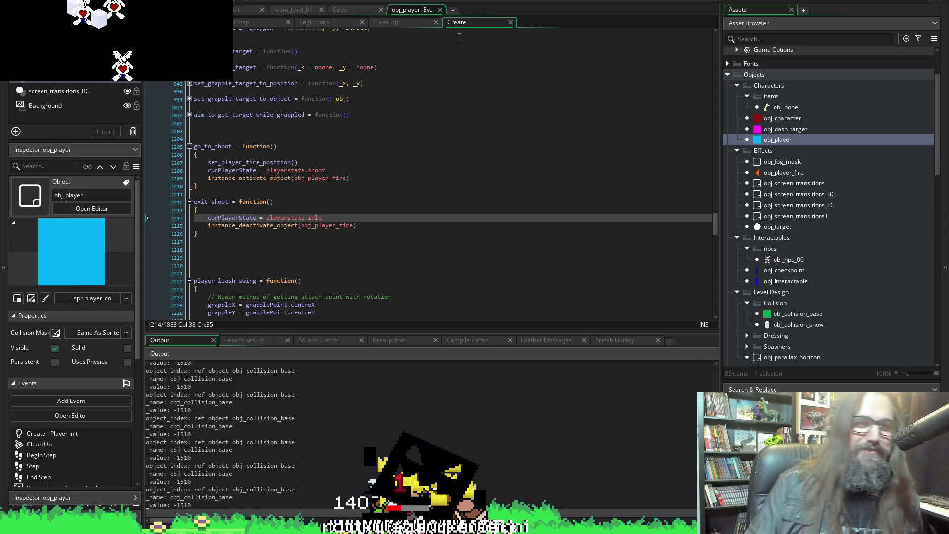
Bring the IDE in front of the game and open obj_player_fire from the Asset Browser
{"action": "left_click", "coordinate": [484, 2]}
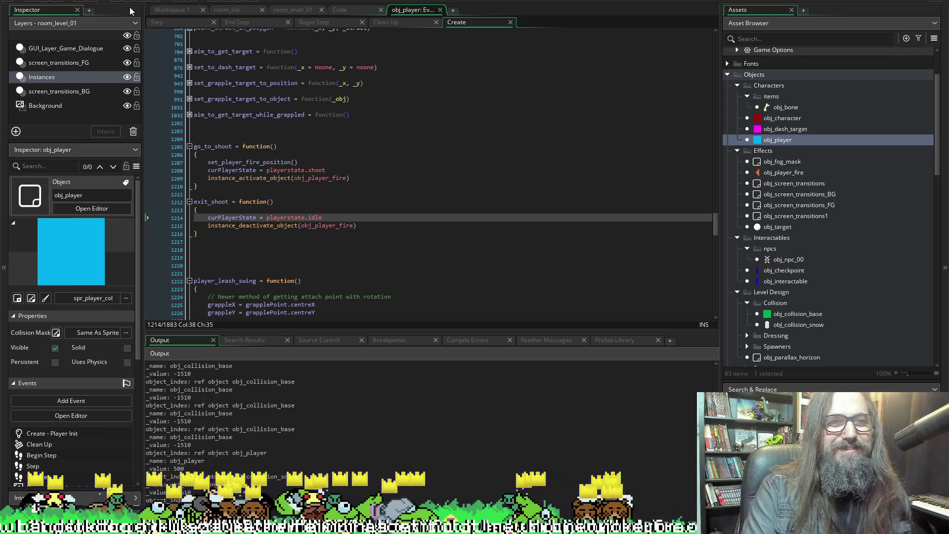
{"action": "double_click", "coordinate": [767, 172]}
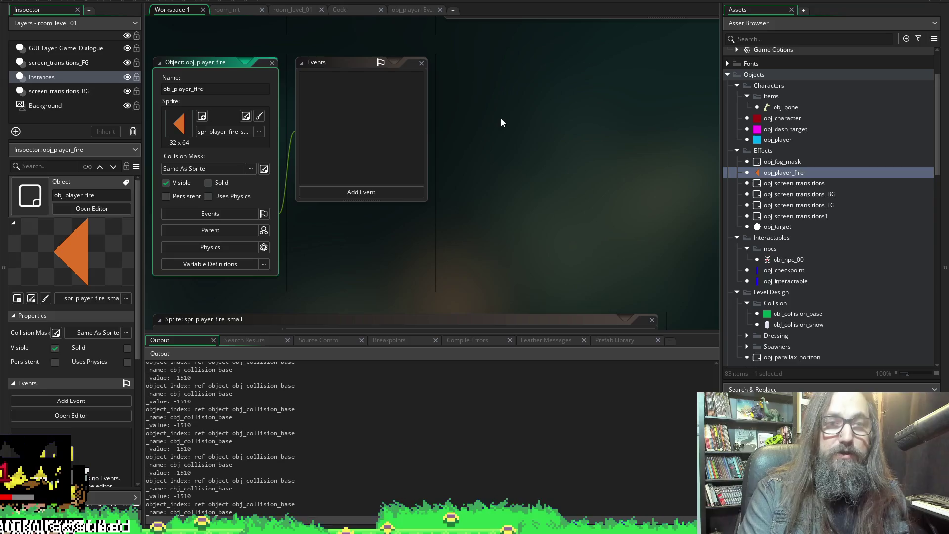
Close all open windows in Workspace 1 through Windows > Close All
{"action": "right_click", "coordinate": [507, 80]}
{"action": "mouse_move", "coordinate": [533, 92]}
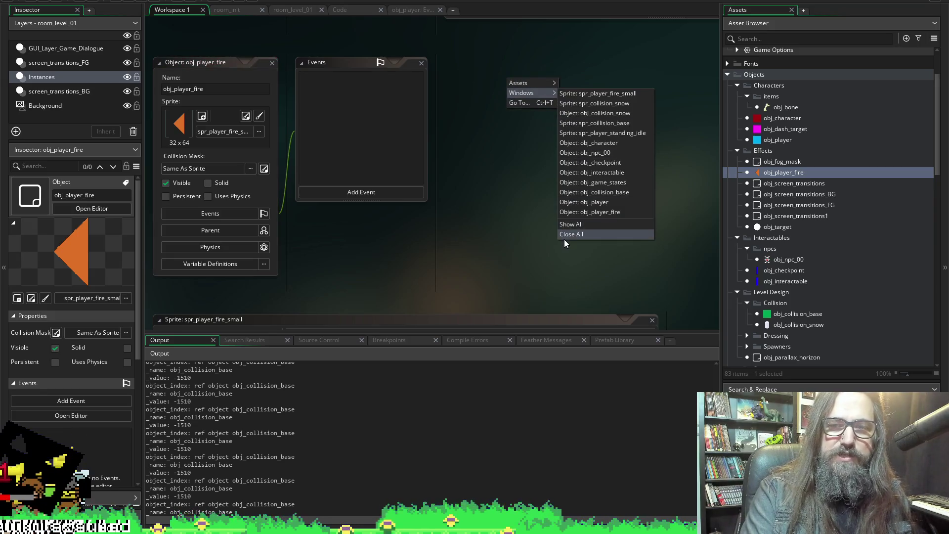
{"action": "left_click", "coordinate": [565, 239]}
Shrink the Output panel and open obj_player with its Create event code
{"action": "left_click_drag", "start_coordinate": [485, 333], "coordinate": [481, 464]}
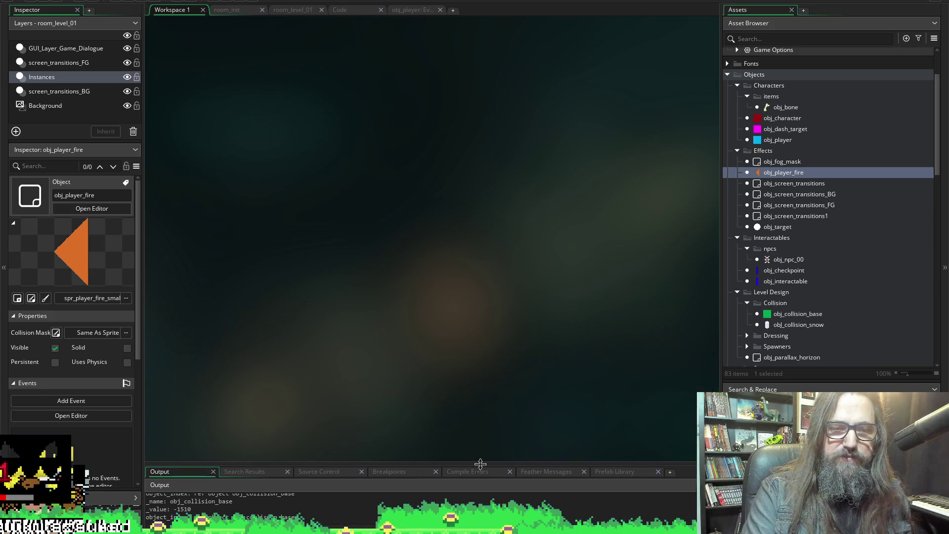
{"action": "double_click", "coordinate": [770, 141]}
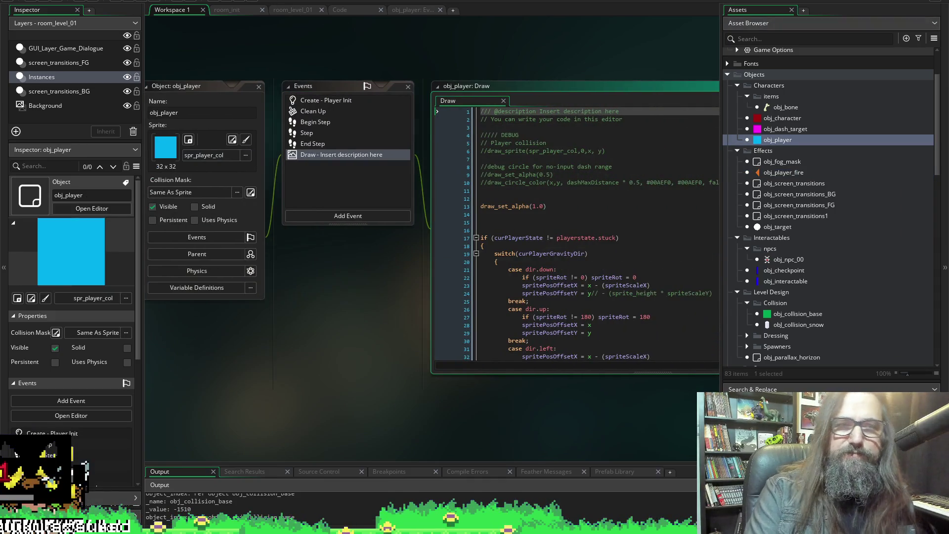
{"action": "left_click", "coordinate": [341, 10]}
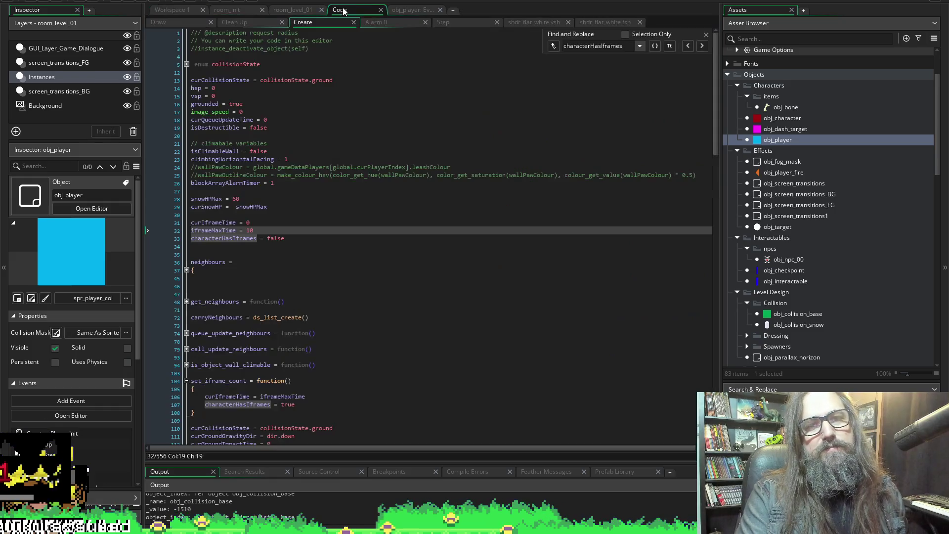
{"action": "left_click", "coordinate": [380, 10]}
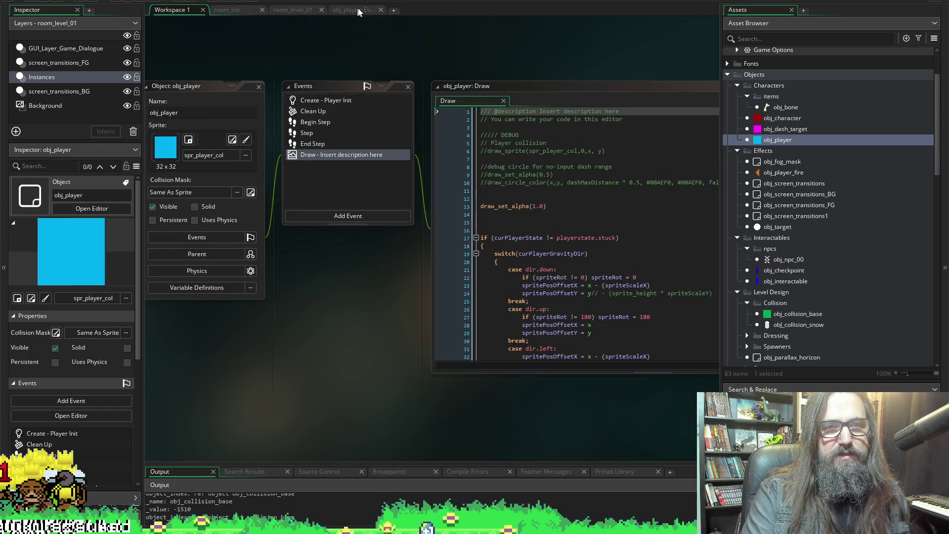
{"action": "left_click", "coordinate": [357, 9]}
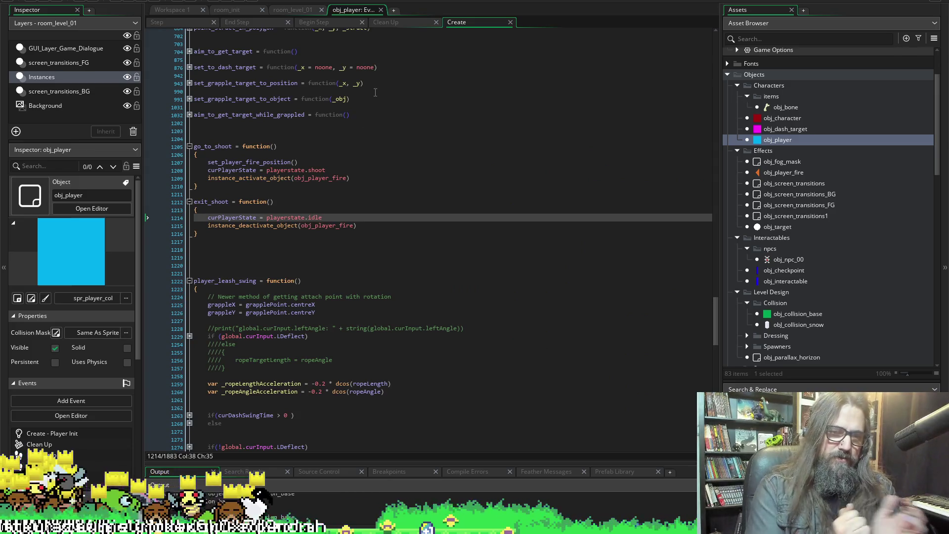
Scroll to the FireAttackPart code and find all references to emit_debris_particle with Shift+F12
{"action": "scroll", "coordinate": [423, 178], "scroll_direction": "down", "scroll_amount": 17}
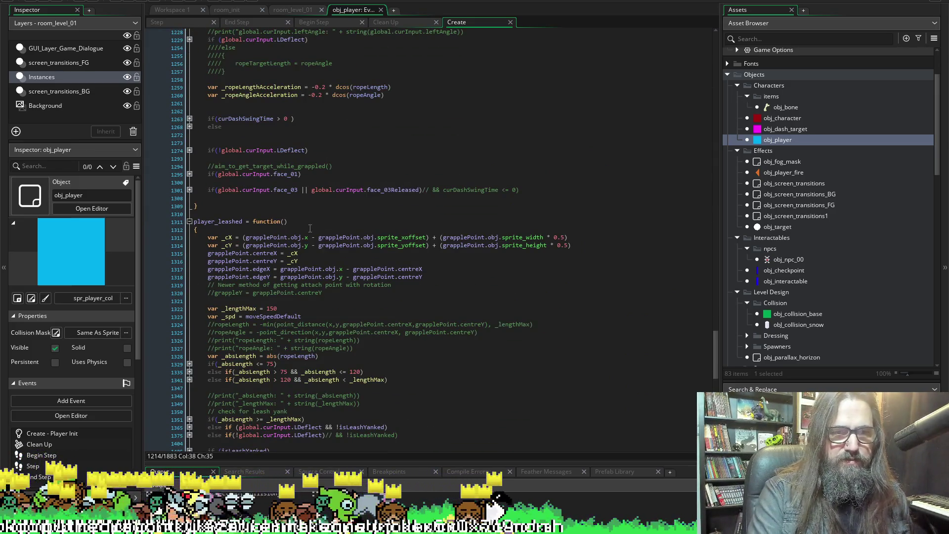
{"action": "scroll", "coordinate": [282, 237], "scroll_direction": "down", "scroll_amount": 5}
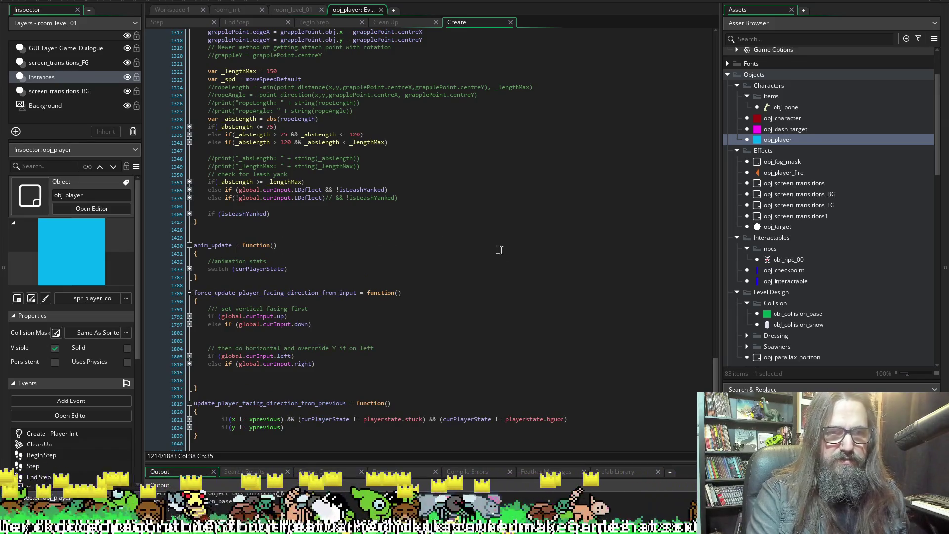
{"action": "scroll", "coordinate": [494, 272], "scroll_direction": "down", "scroll_amount": 4}
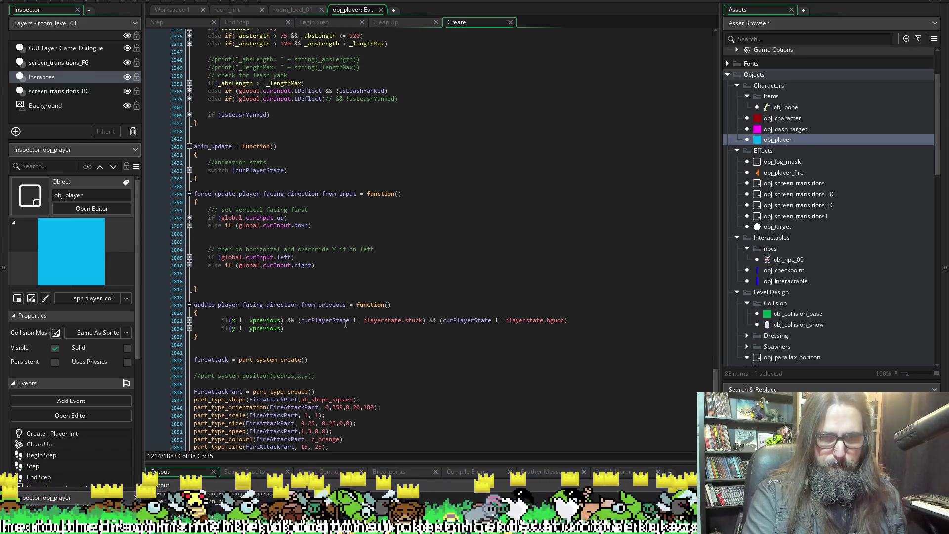
{"action": "scroll", "coordinate": [232, 348], "scroll_direction": "down", "scroll_amount": 4}
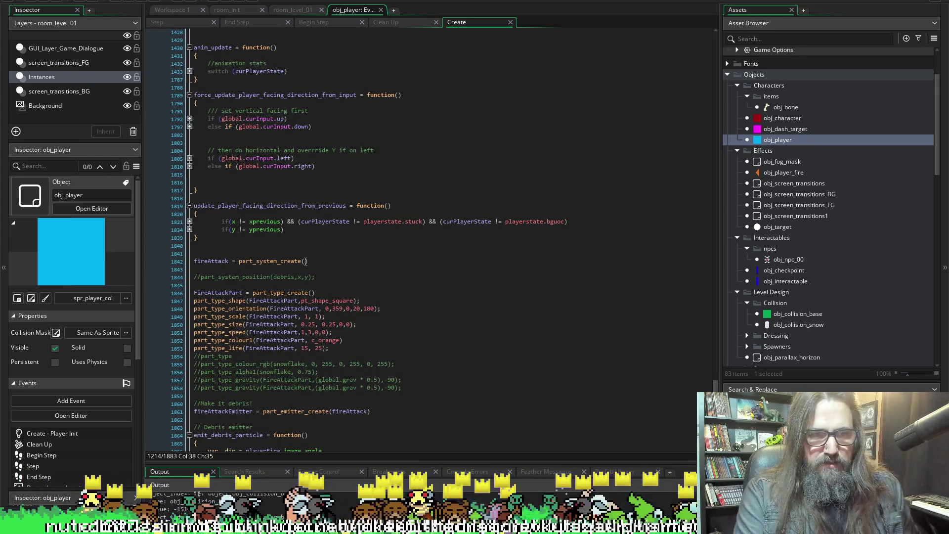
{"action": "scroll", "coordinate": [335, 233], "scroll_direction": "down", "scroll_amount": 4}
{"action": "scroll", "coordinate": [514, 297], "scroll_direction": "up", "scroll_amount": 2}
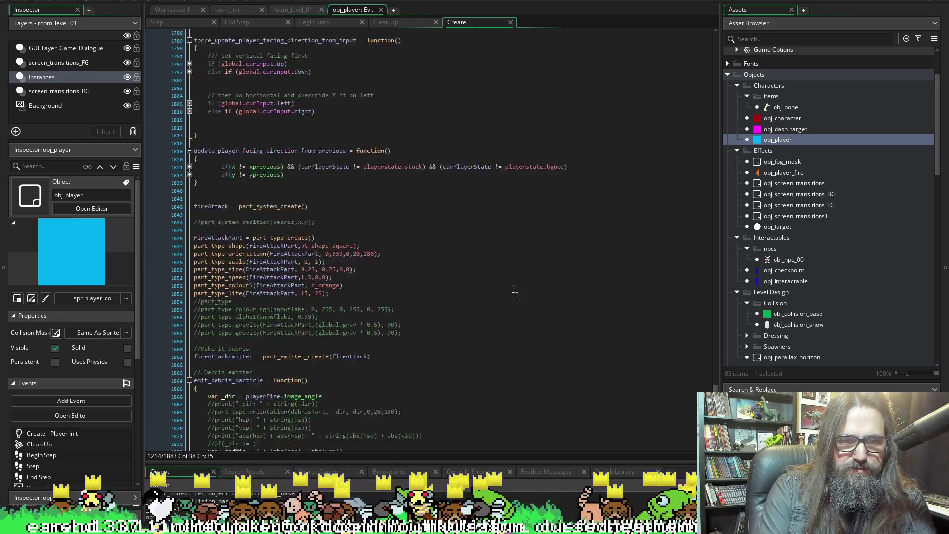
{"action": "scroll", "coordinate": [450, 339], "scroll_direction": "down", "scroll_amount": 4}
{"action": "double_click", "coordinate": [218, 139]}
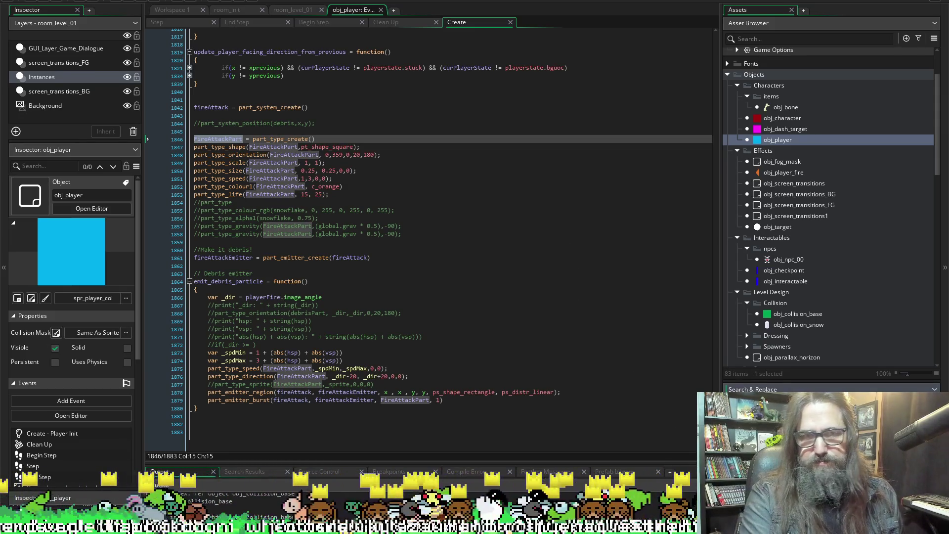
{"action": "double_click", "coordinate": [227, 281]}
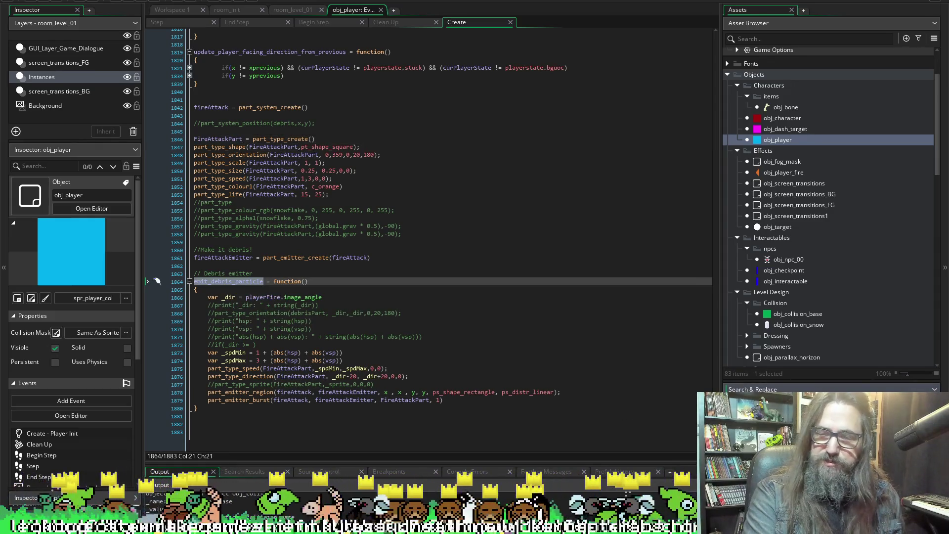
{"action": "key", "text": "shift+F12"}
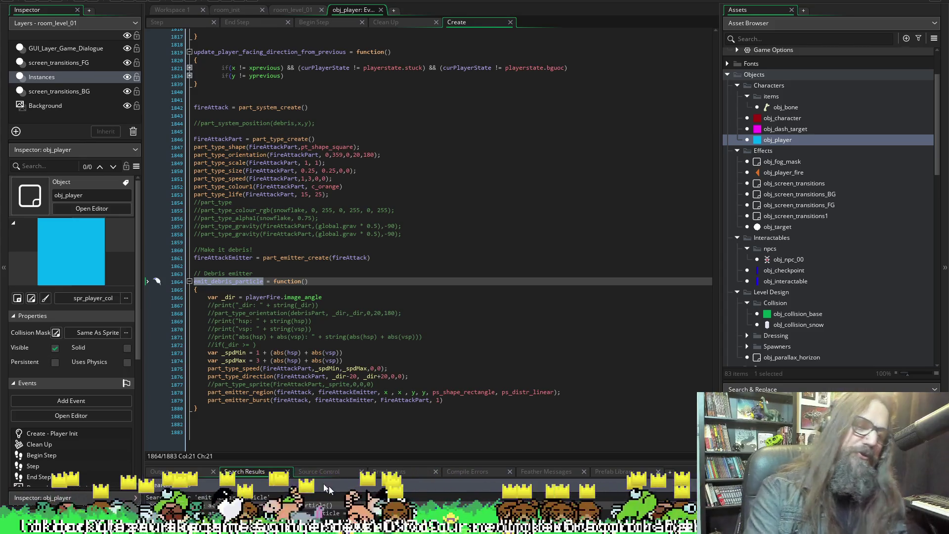
Enlarge the Search Results panel and jump to the emit_debris_particle call on line 323
{"action": "mouse_move", "coordinate": [316, 465]}
{"action": "left_mouse_down"}
{"action": "mouse_move", "coordinate": [328, 371]}
{"action": "mouse_move", "coordinate": [334, 443]}
{"action": "mouse_move", "coordinate": [344, 397]}
{"action": "mouse_move", "coordinate": [344, 409]}
{"action": "left_mouse_up"}
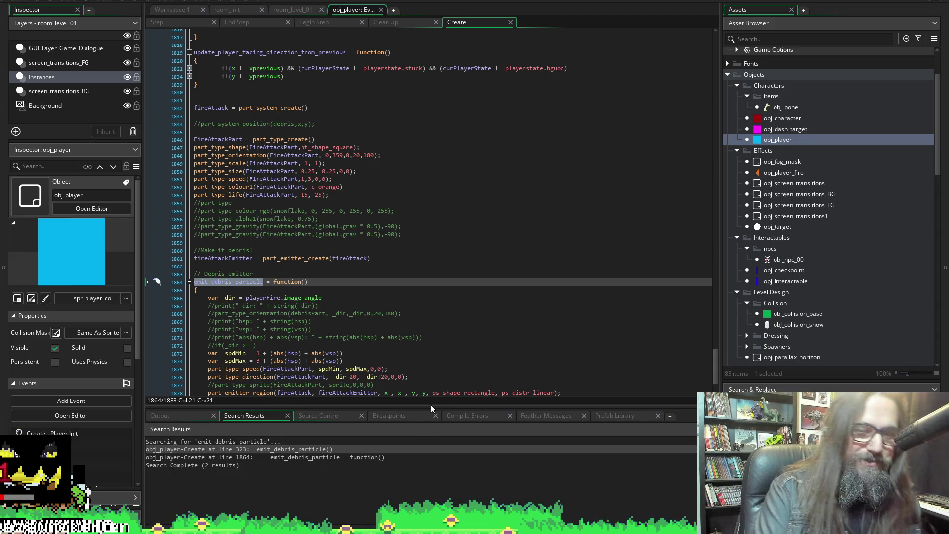
{"action": "left_click_drag", "start_coordinate": [429, 408], "coordinate": [437, 404]}
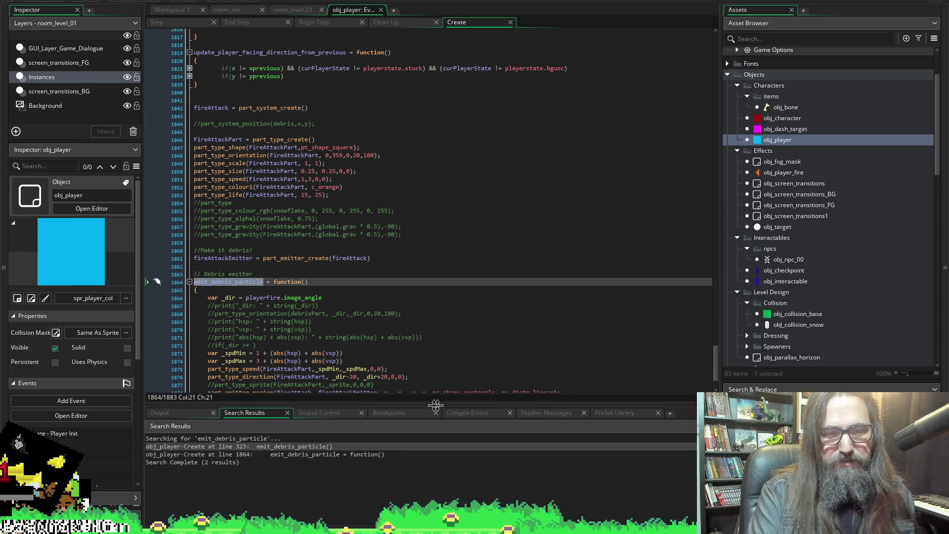
{"action": "double_click", "coordinate": [311, 447]}
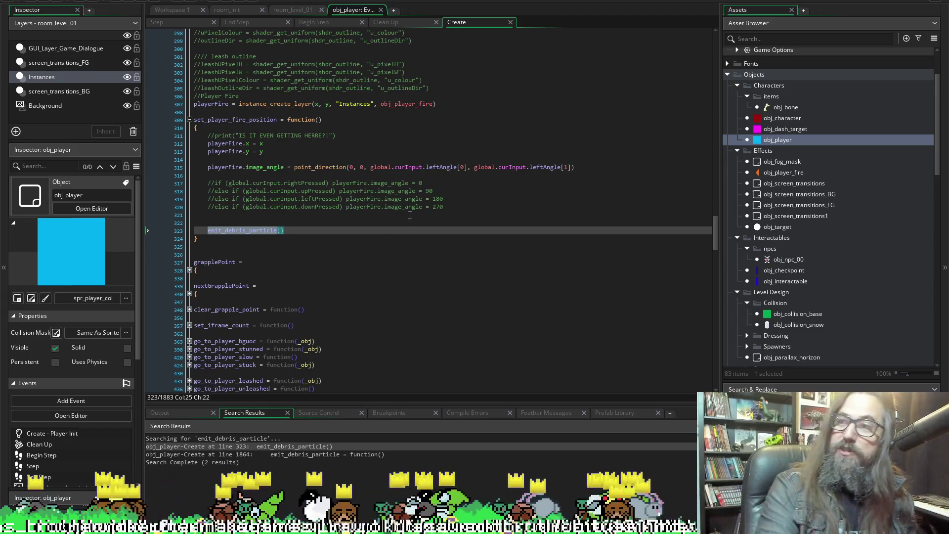
Rewrite line 315's condition as if (global.curInput.LDeflect, picking LDeflect from autocomplete
{"action": "left_click", "coordinate": [207, 168]}
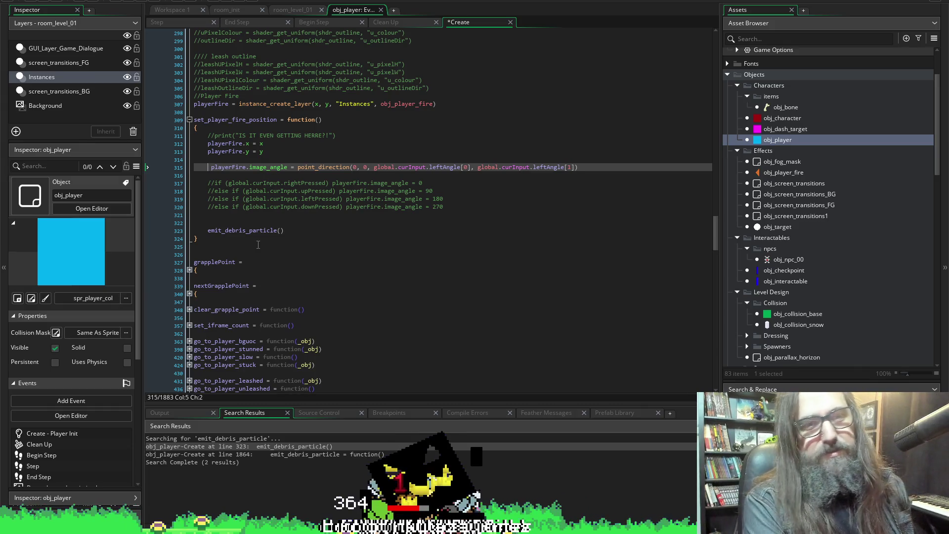
{"action": "type", "text": "if (cuir"}
{"action": "key", "text": "BackSpace"}
{"action": "key", "text": "BackSpace"}
{"action": "type", "text": "rIn"}
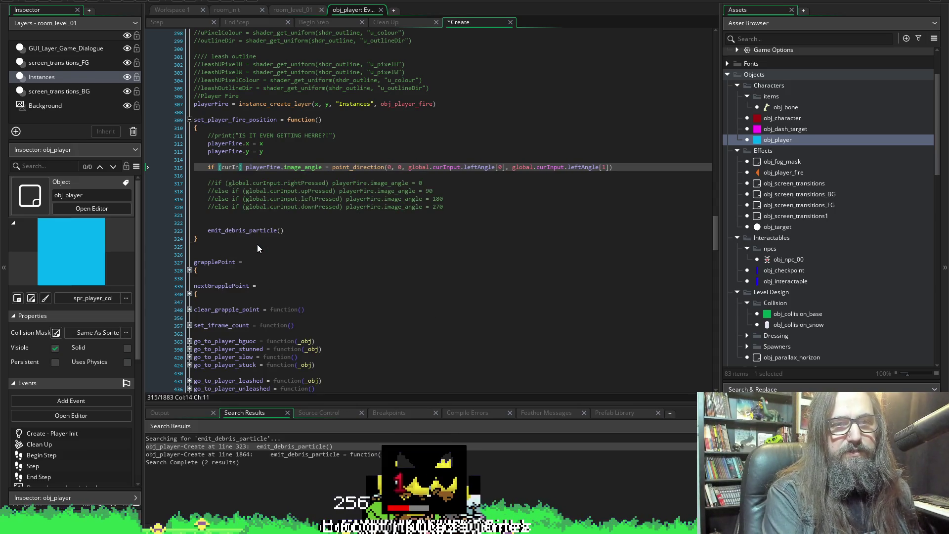
{"action": "key", "text": "BackSpace"}
{"action": "key", "text": "BackSpace"}
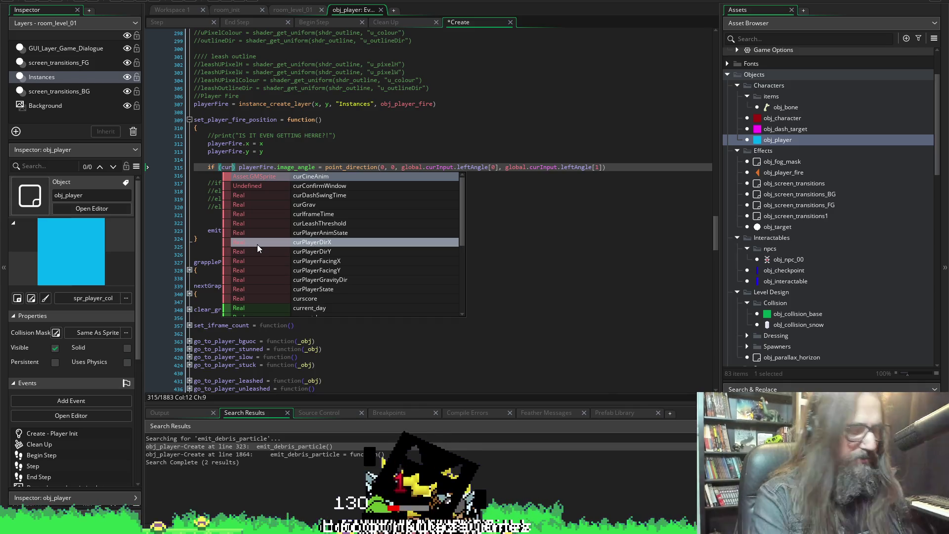
{"action": "key", "text": "ctrl+shift+Left"}
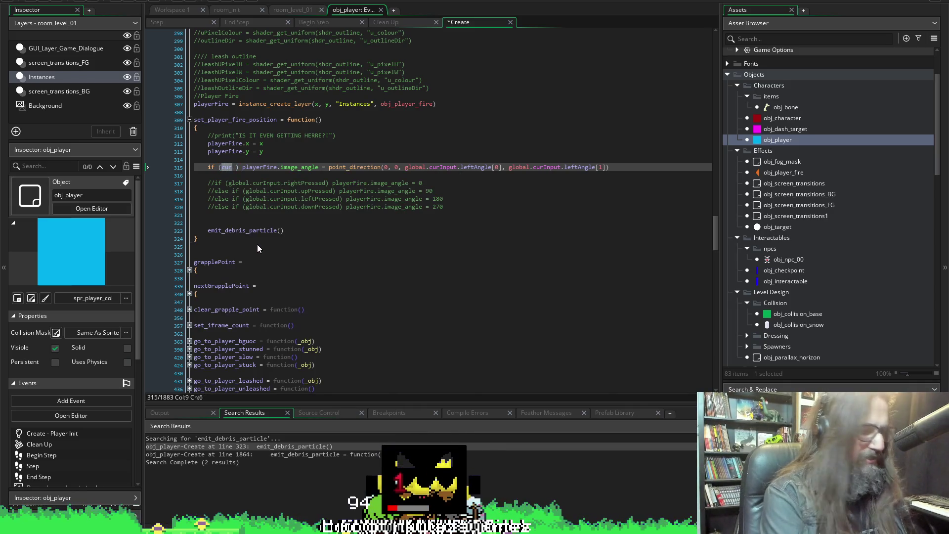
{"action": "type", "text": "global.curInp"}
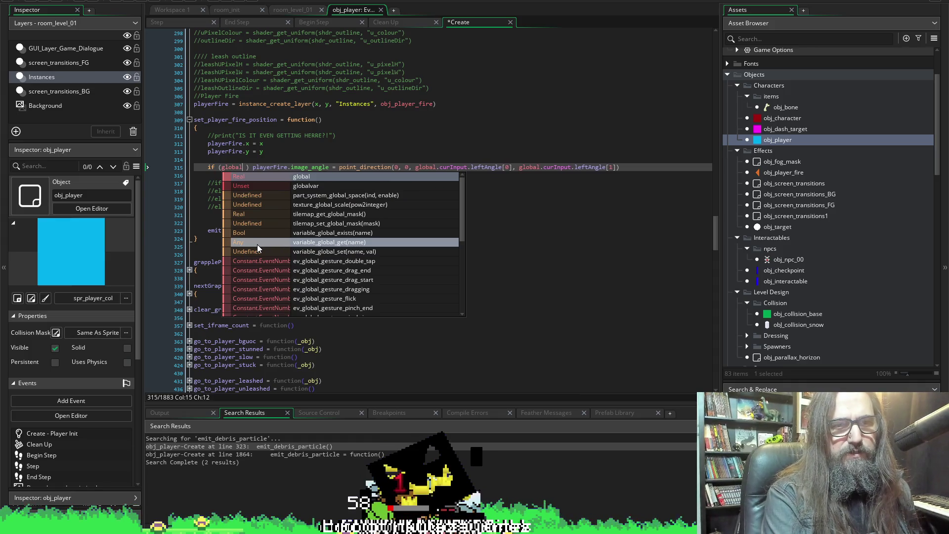
{"action": "type", "text": "ut.si"}
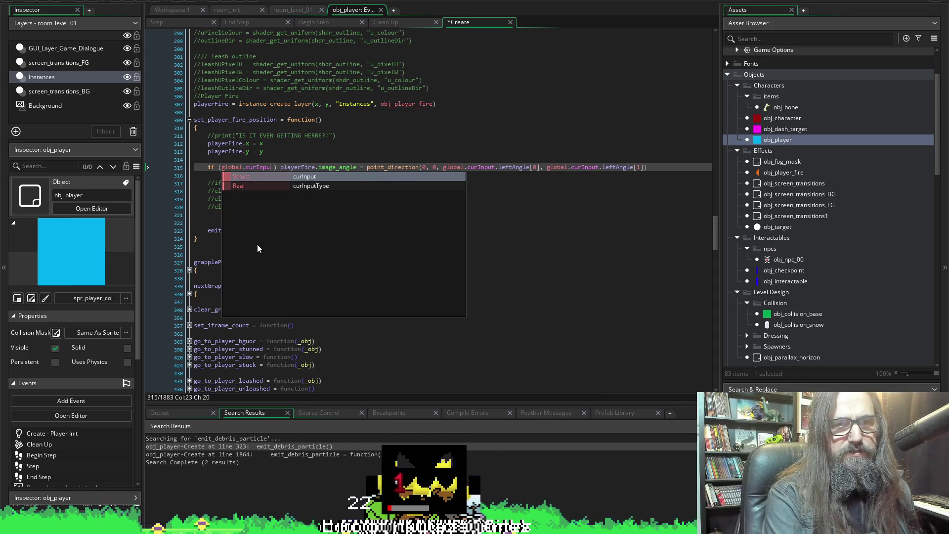
{"action": "key", "text": "BackSpace"}
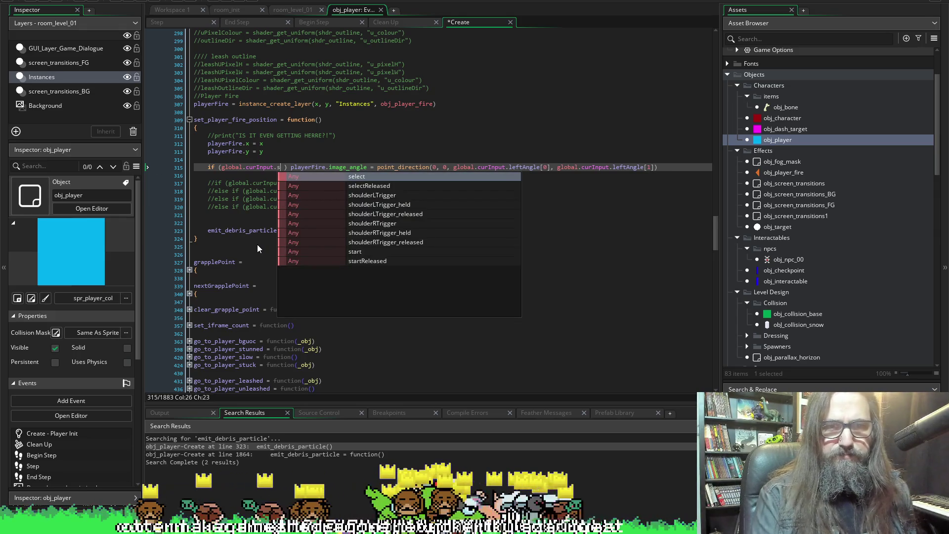
{"action": "key", "text": "BackSpace"}
{"action": "type", "text": "l"}
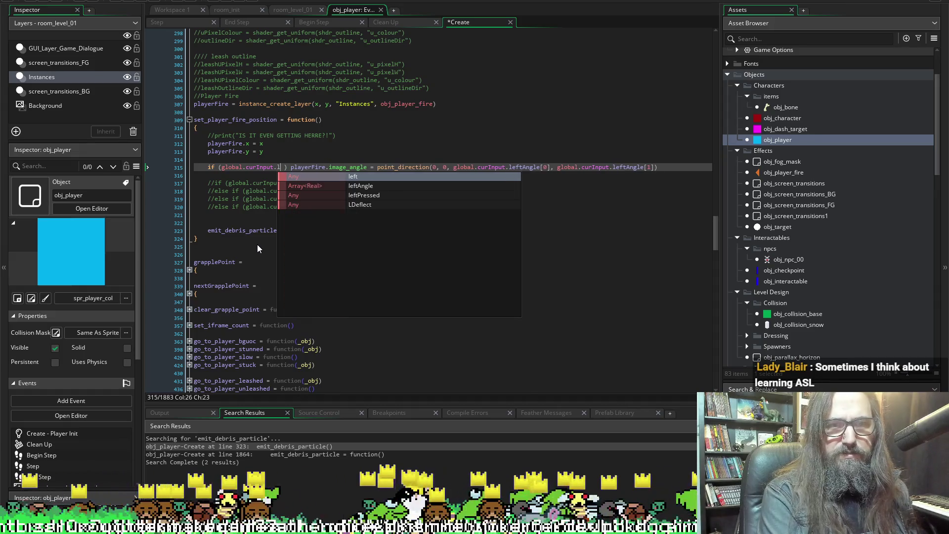
{"action": "key", "text": "Down"}
{"action": "key", "text": "Down"}
{"action": "key", "text": "Down"}
{"action": "key", "text": "Return"}
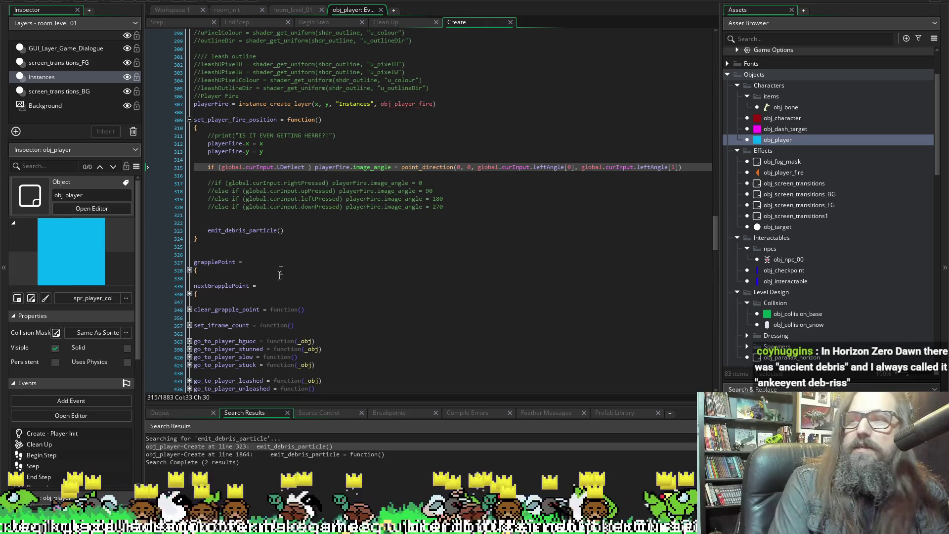
{"action": "mouse_move", "coordinate": [257, 234]}
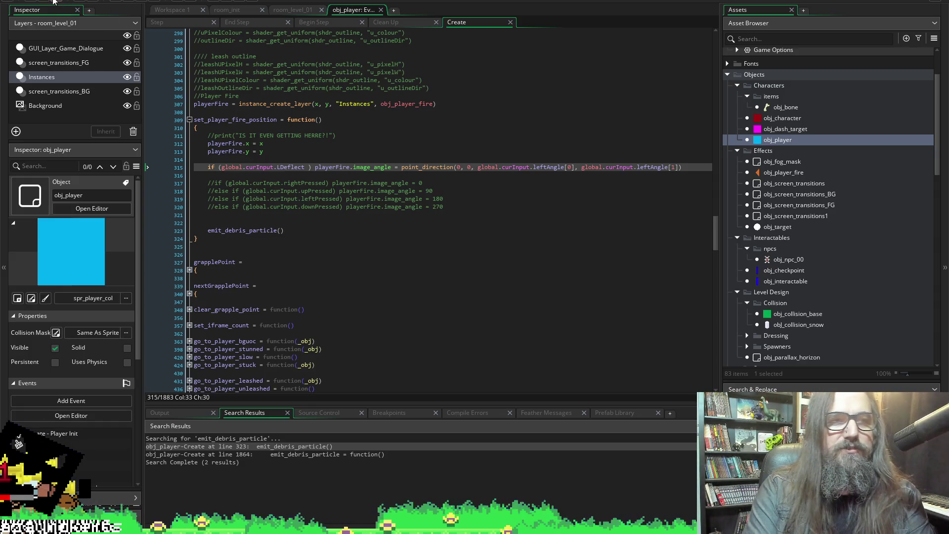
Run the game, start a New Game, play the bunny battle, then close it with Escape
{"action": "left_click", "coordinate": [125, 1]}
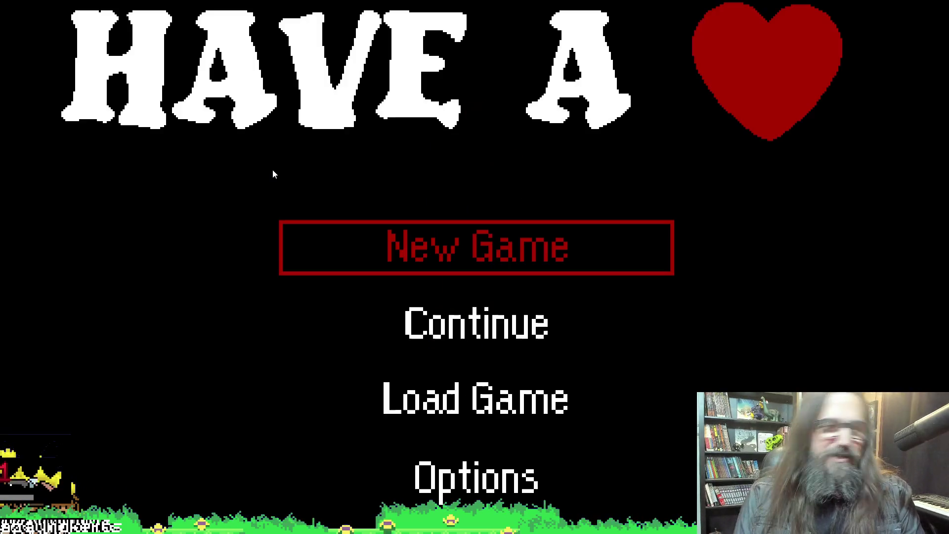
{"action": "key", "text": "Return"}
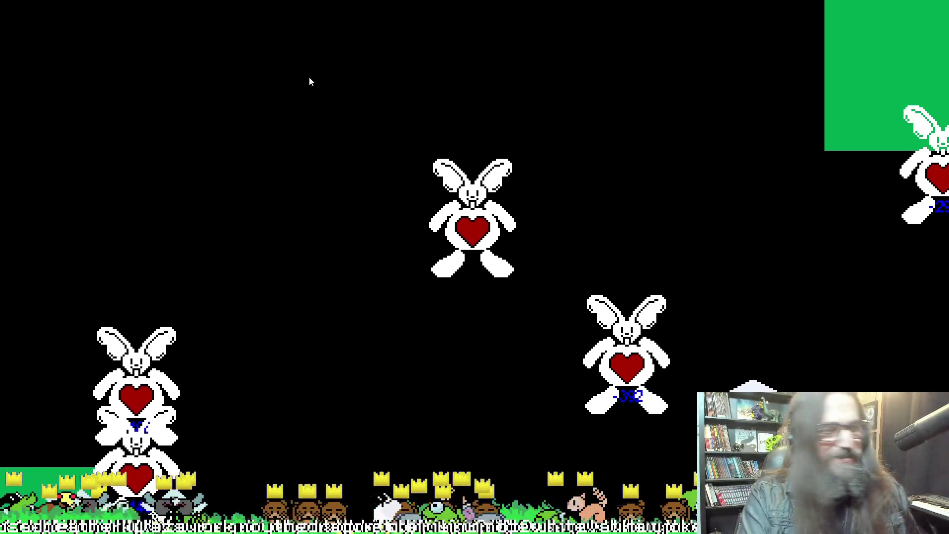
{"action": "key", "text": "Escape"}
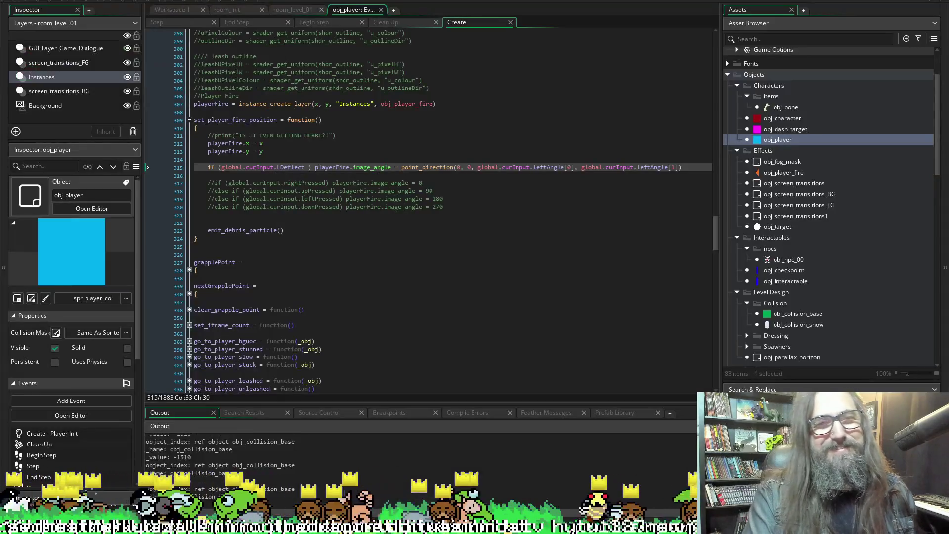
Rerun the game, confirm stopping the current run, and start from the title menu
{"action": "left_click", "coordinate": [130, 4]}
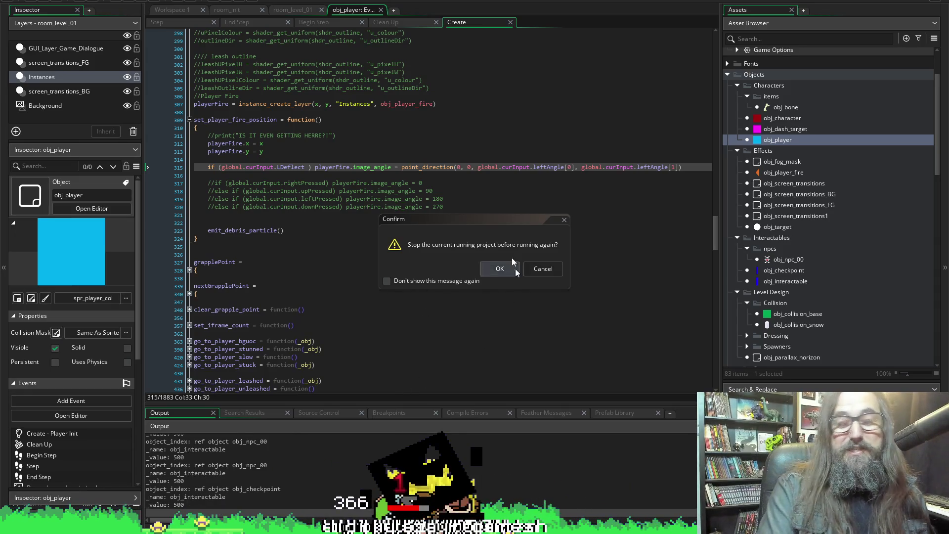
{"action": "left_click", "coordinate": [501, 271]}
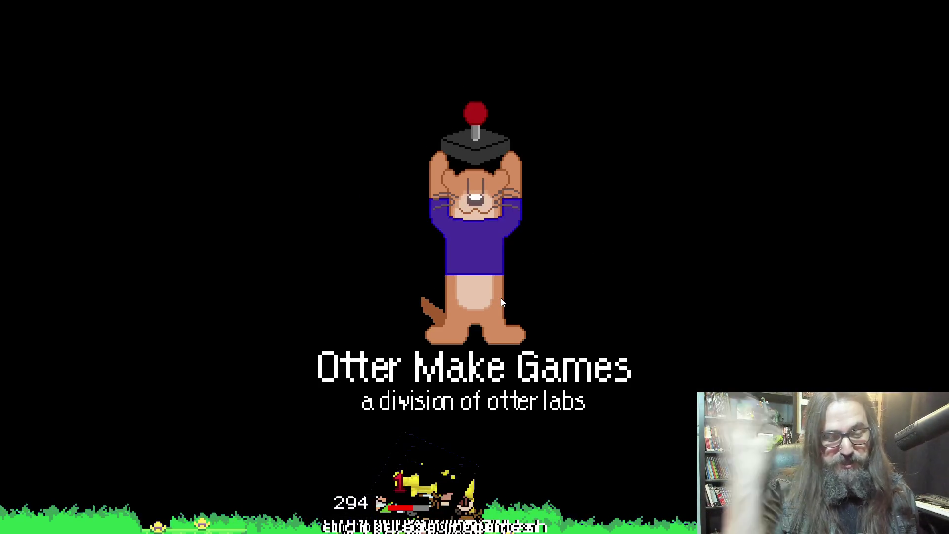
{"action": "key", "text": "Return"}
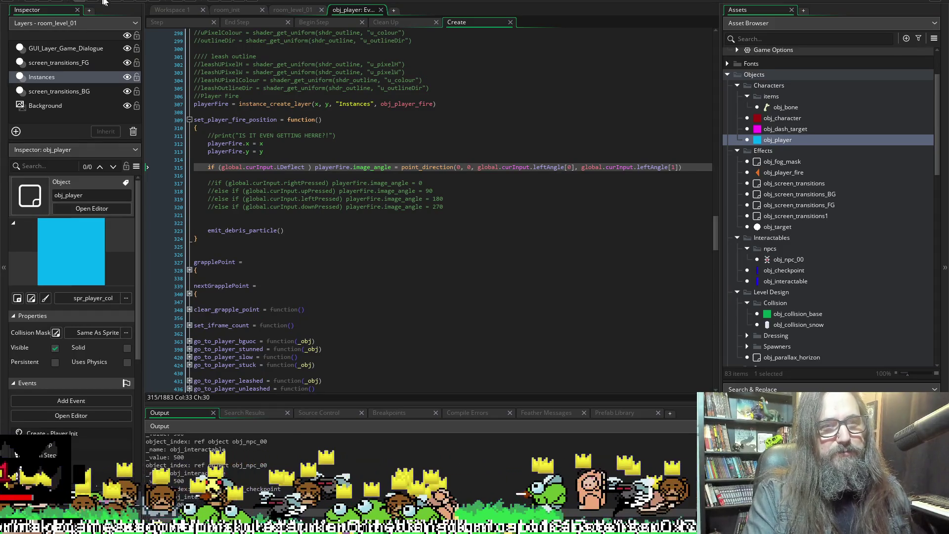
Rerun and confirm the restart, Continue the saved game to test the battle, then close it
{"action": "left_click", "coordinate": [129, 1]}
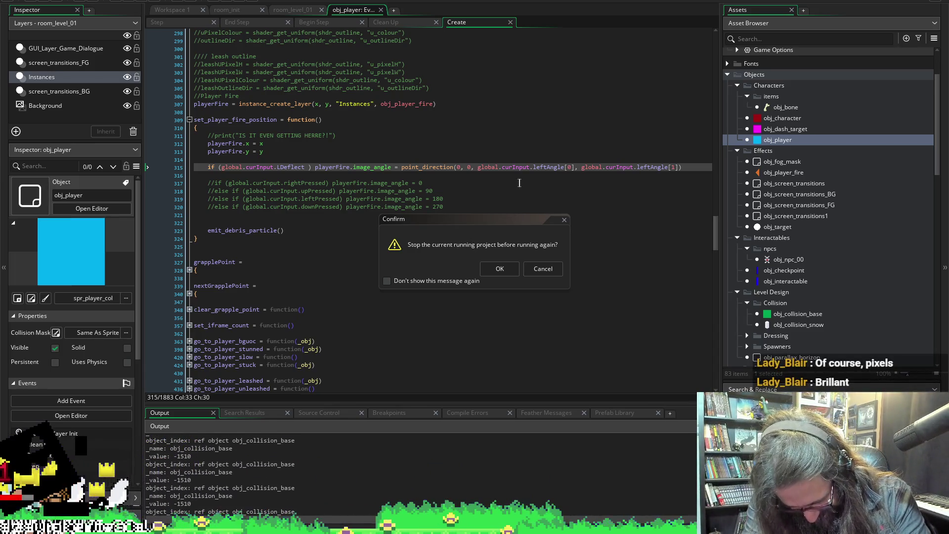
{"action": "left_click", "coordinate": [494, 271]}
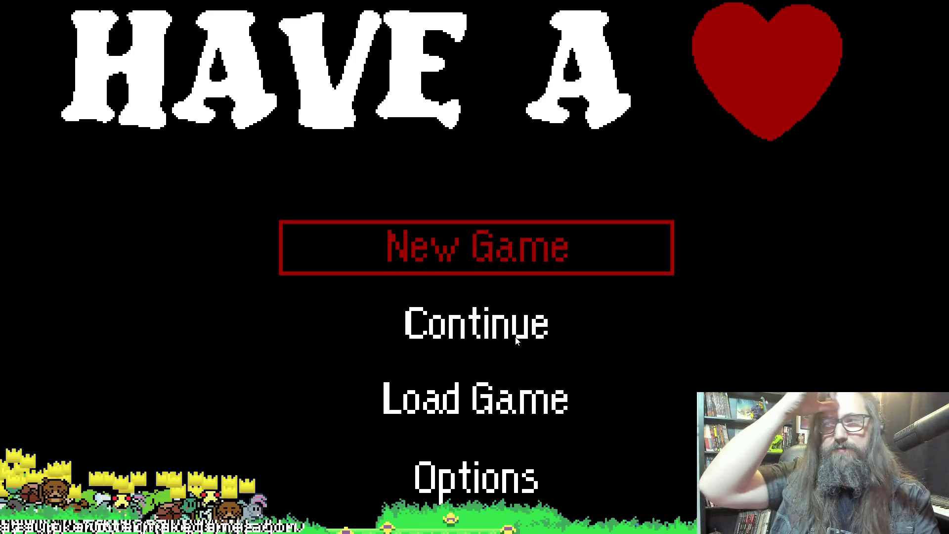
{"action": "key", "text": "Down"}
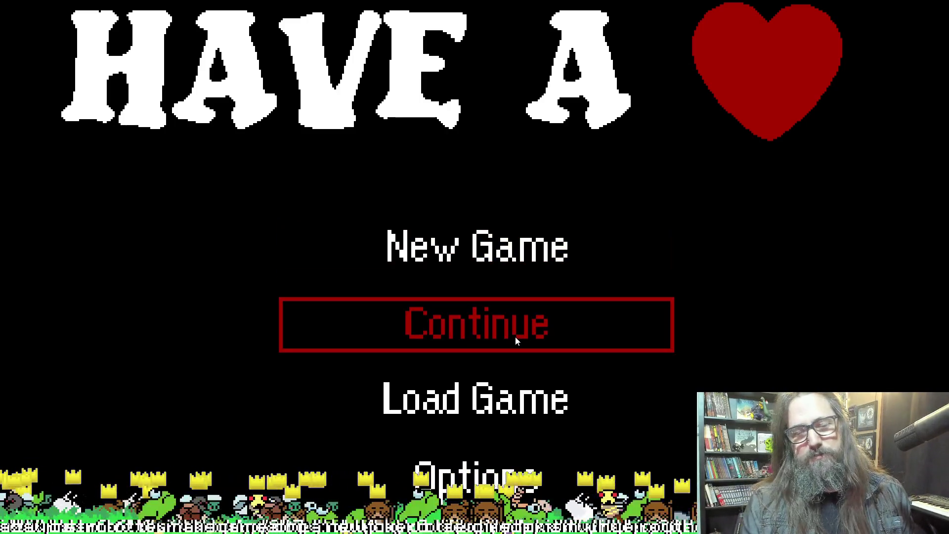
{"action": "key", "text": "Return"}
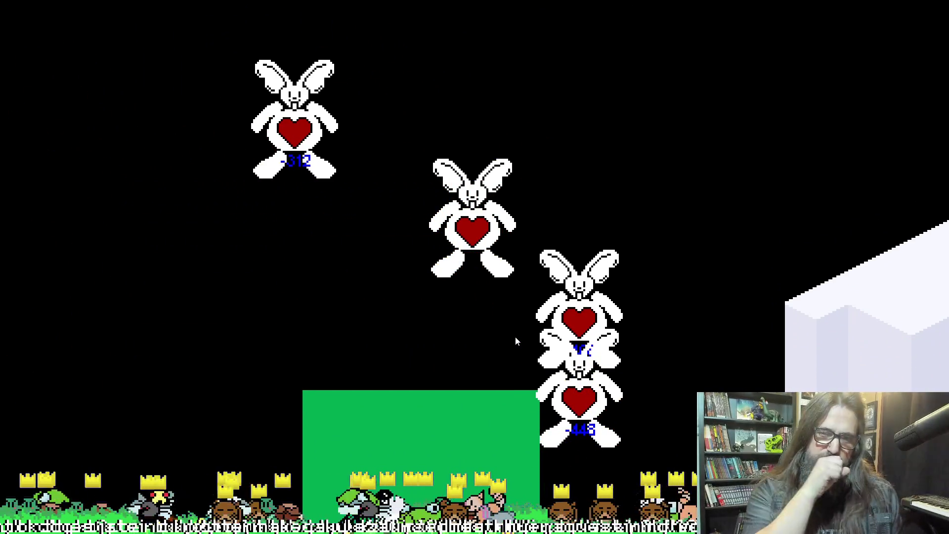
{"action": "key", "text": "Escape"}
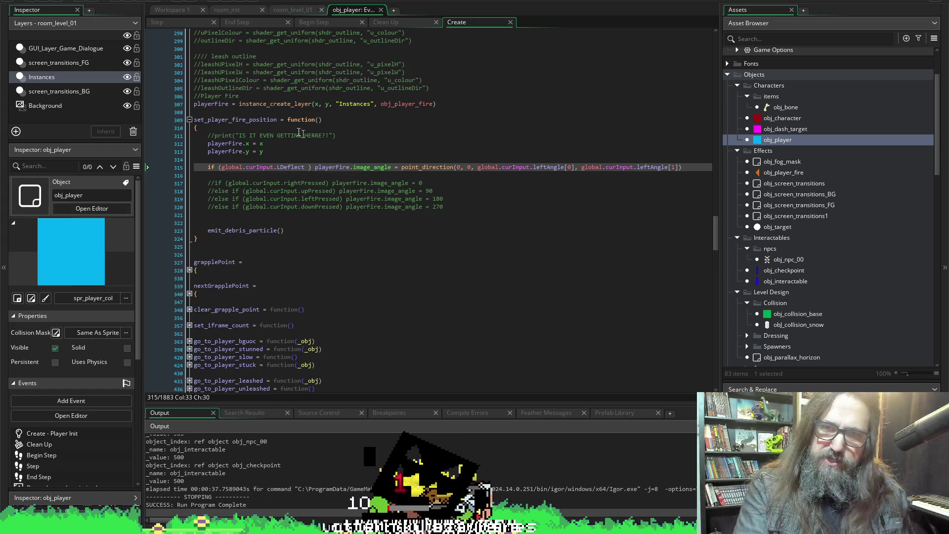
Relaunch the game, pick Continue on the title menu, check briefly, then leave it
{"action": "left_click", "coordinate": [129, 2]}
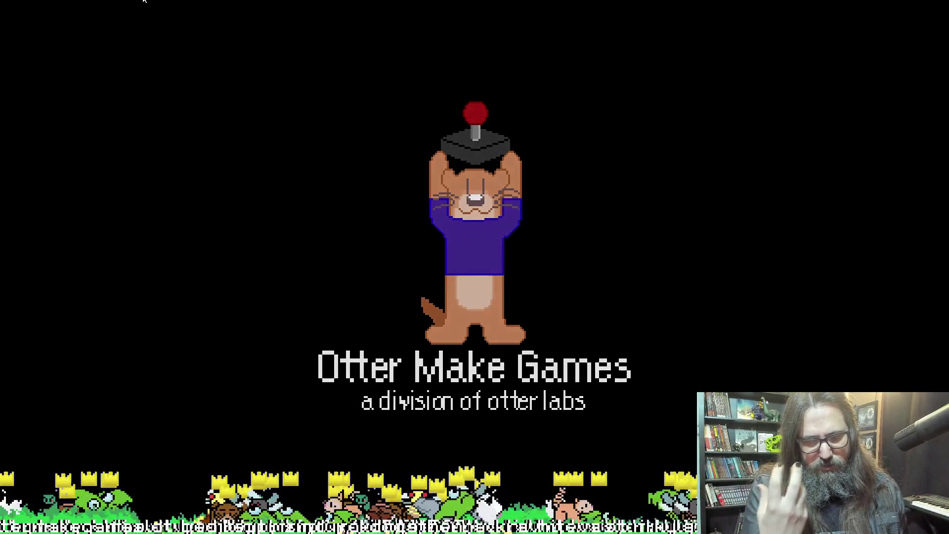
{"action": "key", "text": "Down"}
{"action": "key", "text": "Up"}
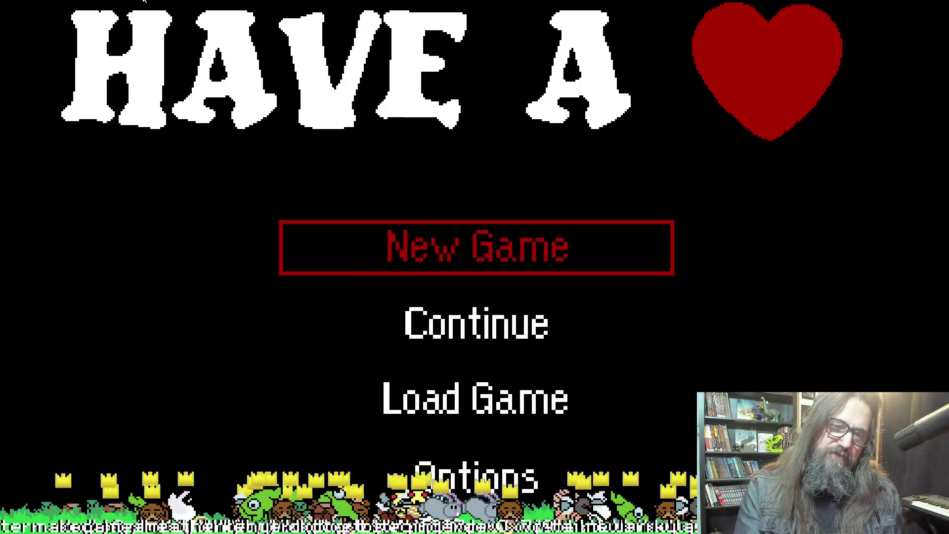
{"action": "key", "text": "Down"}
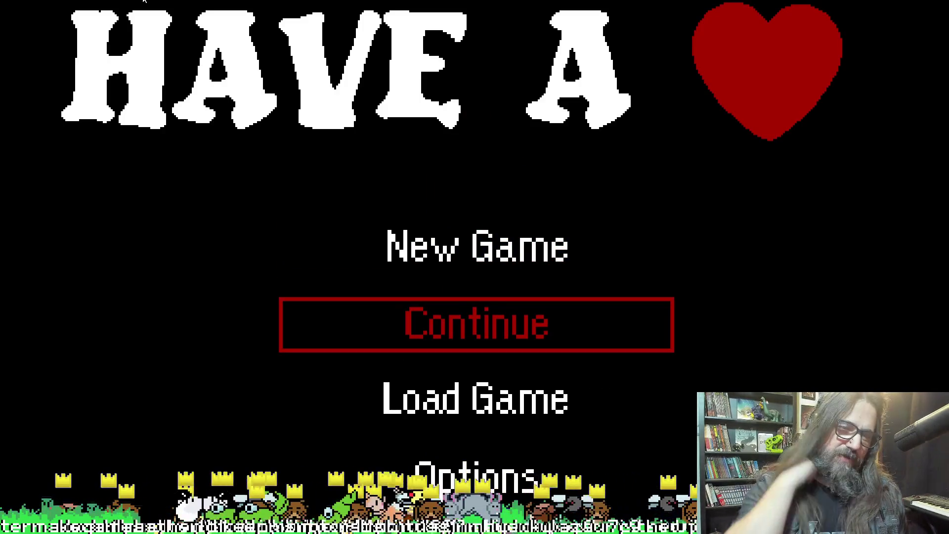
{"action": "key", "text": "Down"}
{"action": "key", "text": "Up"}
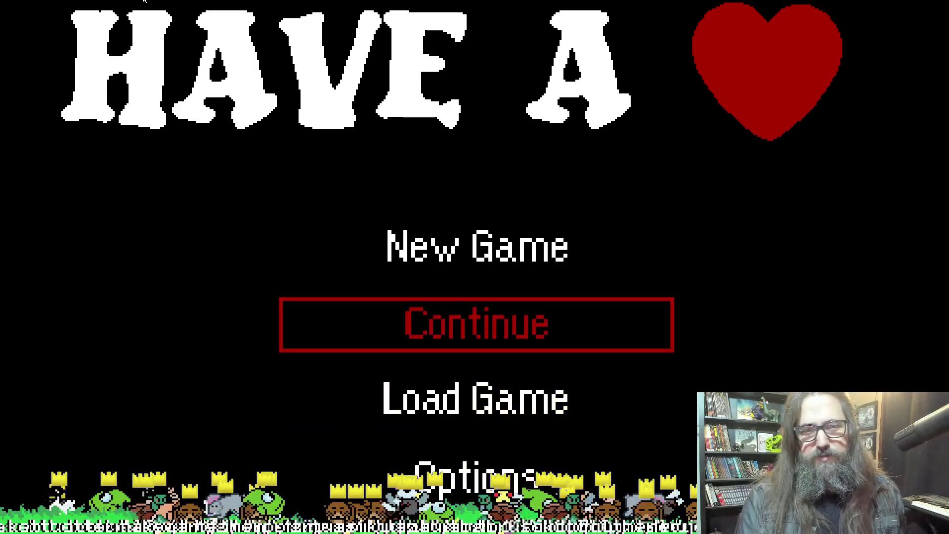
{"action": "key", "text": "Return"}
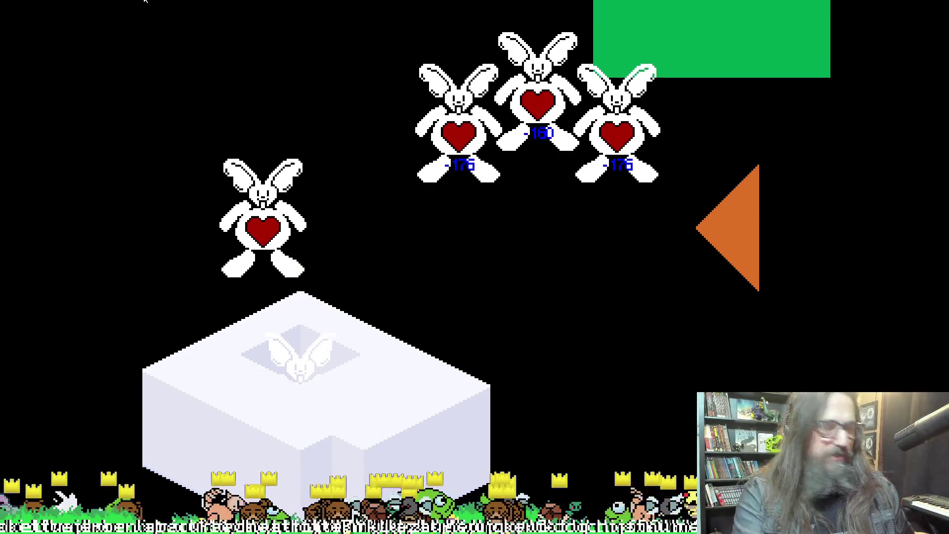
{"action": "key", "text": "alt+Tab"}
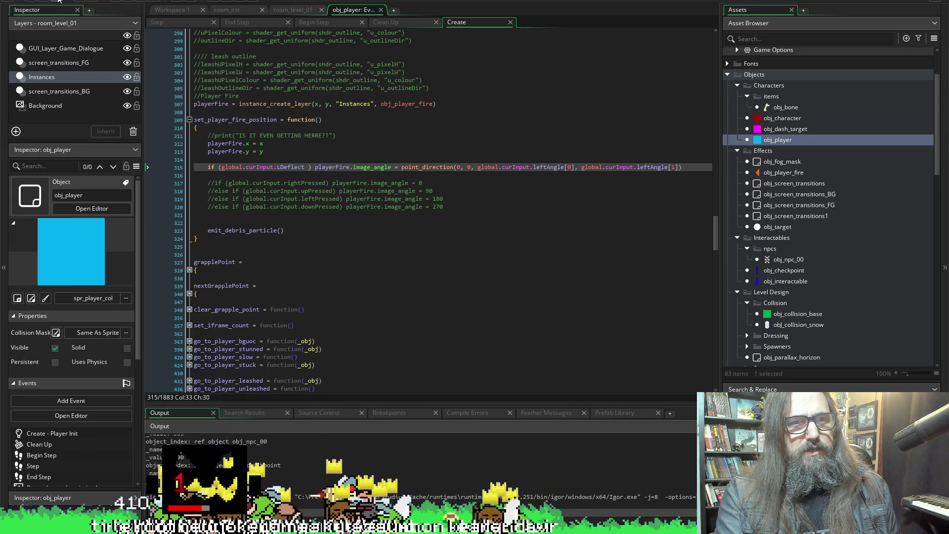
{"action": "left_click", "coordinate": [781, 271]}
Comment out the depth-text debug lines 42-44 in obj_interactable's Draw event
{"action": "double_click", "coordinate": [780, 279]}
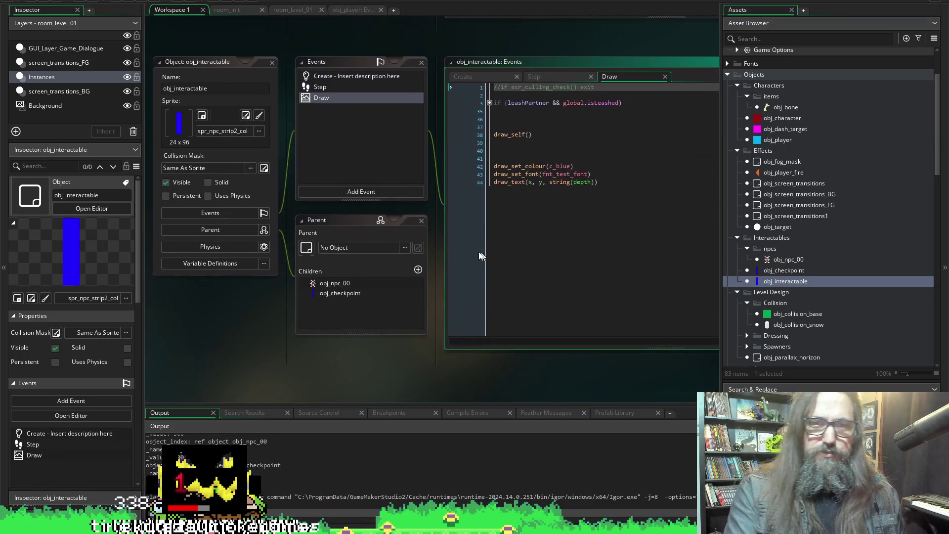
{"action": "mouse_move", "coordinate": [599, 182]}
{"action": "left_mouse_down"}
{"action": "mouse_move", "coordinate": [512, 180]}
{"action": "mouse_move", "coordinate": [492, 166]}
{"action": "left_mouse_up"}
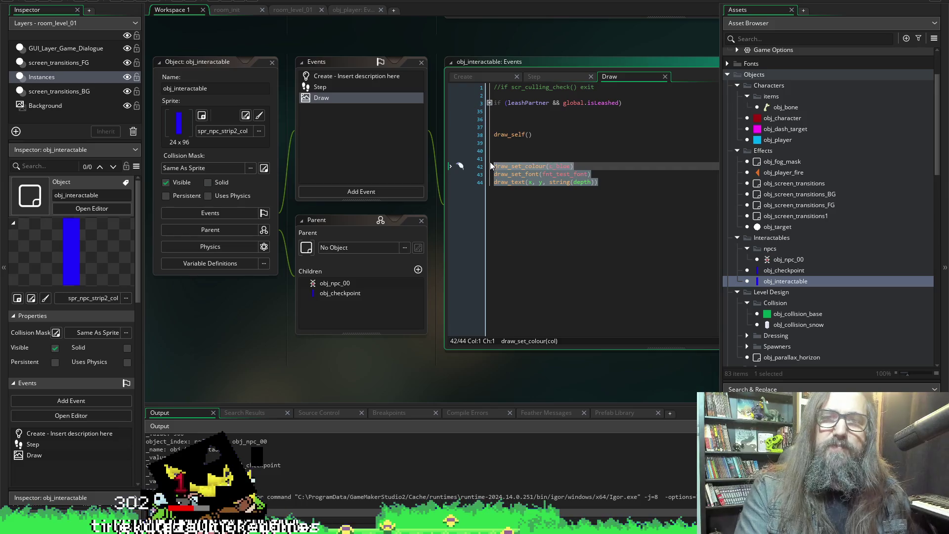
{"action": "key", "text": "ctrl+k"}
{"action": "left_click", "coordinate": [551, 148]}
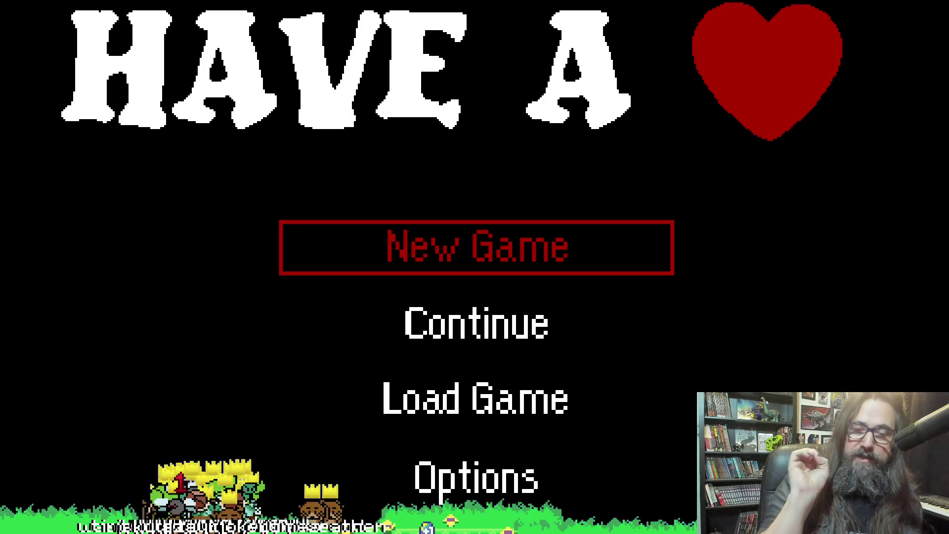
Continue the saved game from the title menu, play briefly, then stop it
{"action": "key", "text": "Down"}
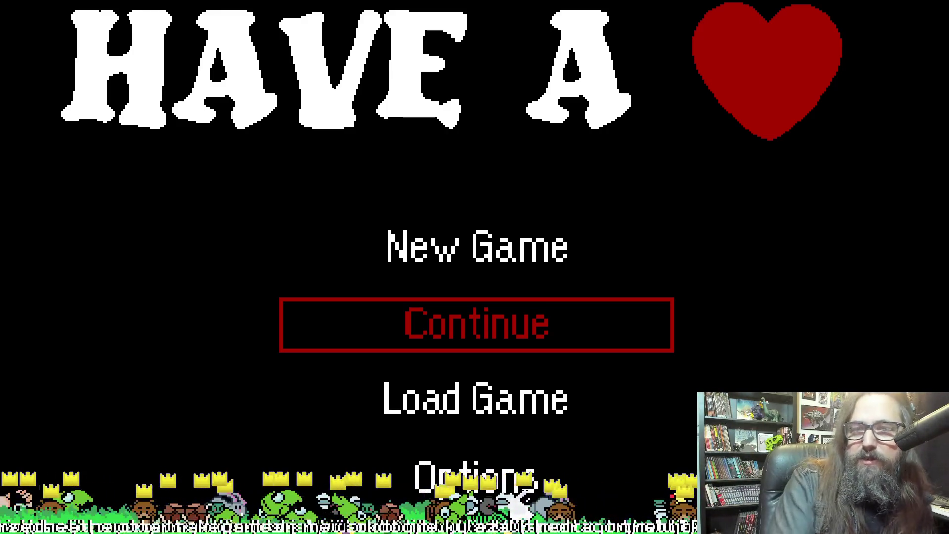
{"action": "key", "text": "Down"}
{"action": "key", "text": "Up"}
{"action": "key", "text": "Return"}
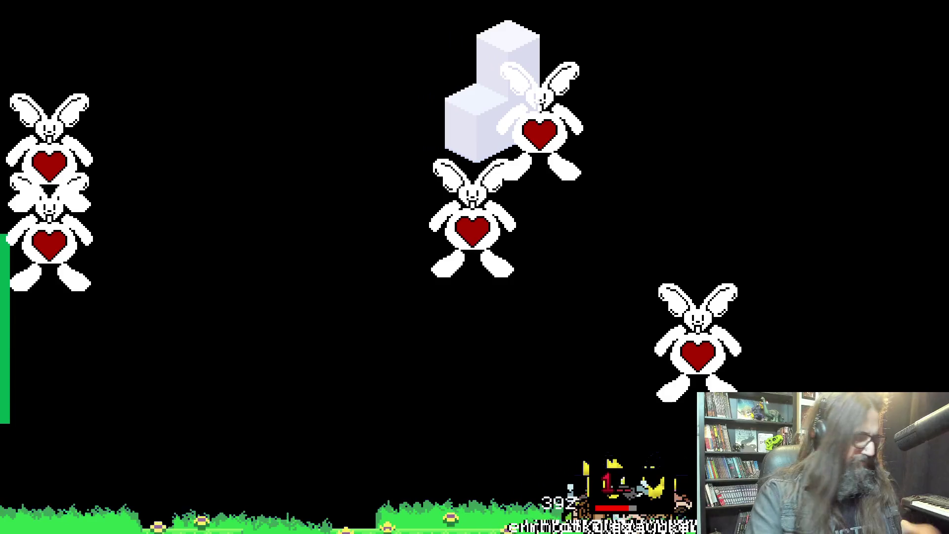
{"action": "key", "text": "Escape"}
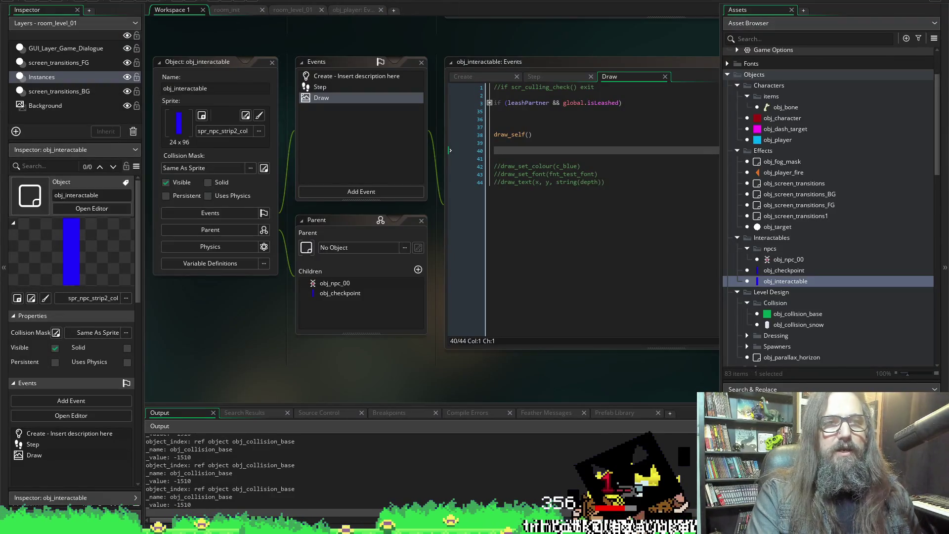
Uncheck Visible on obj_player_fire and launch a test run
{"action": "scroll", "coordinate": [740, 173], "scroll_direction": "up", "scroll_amount": 1}
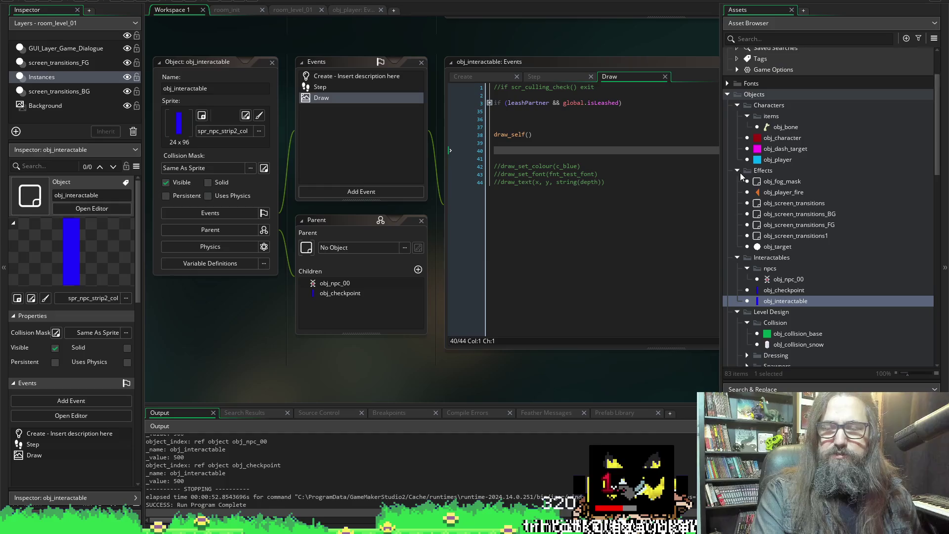
{"action": "double_click", "coordinate": [781, 193]}
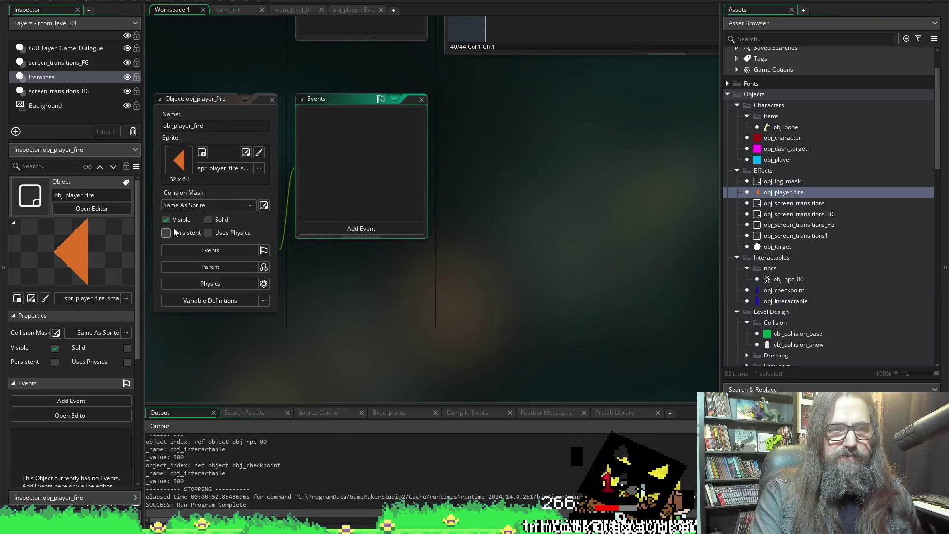
{"action": "left_click", "coordinate": [166, 219]}
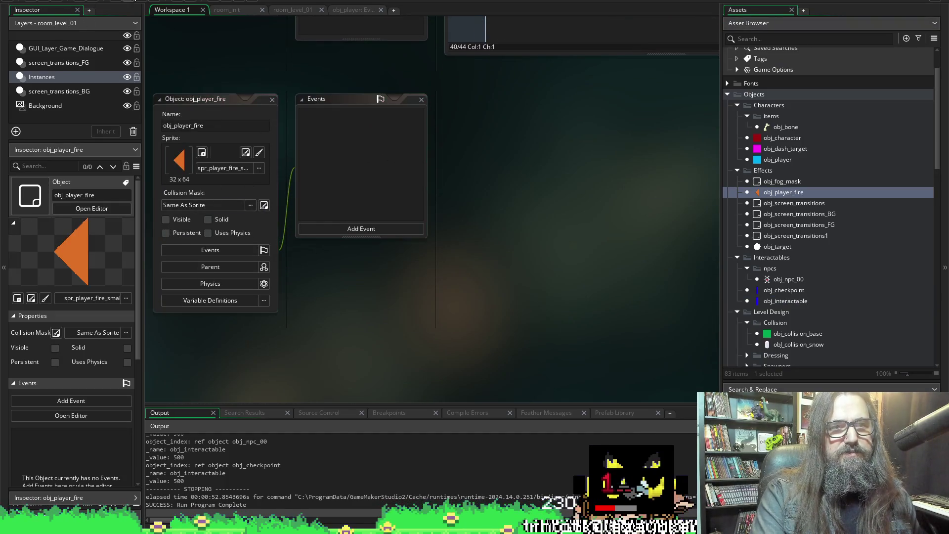
{"action": "left_click", "coordinate": [128, 2]}
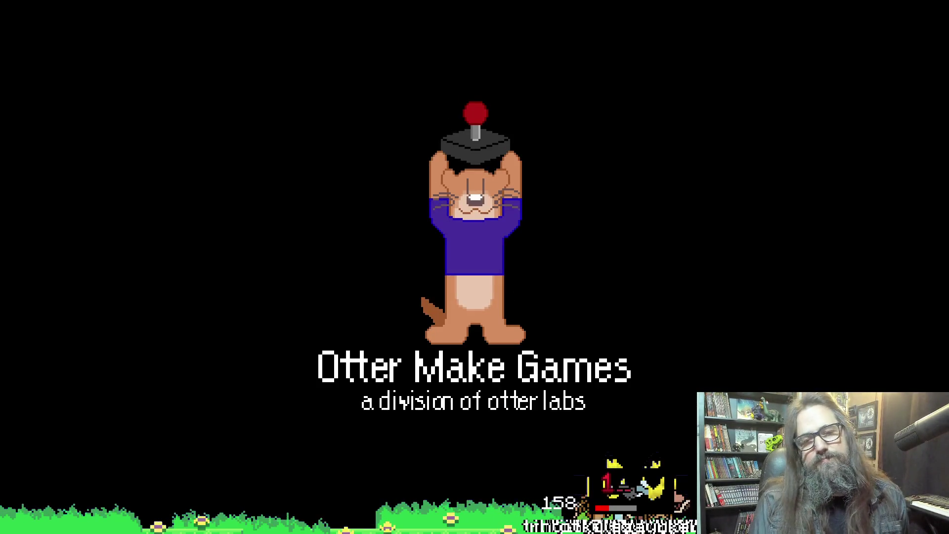
Start New Game from the title menu to reach the bunny battle room
{"action": "key", "text": "Return"}
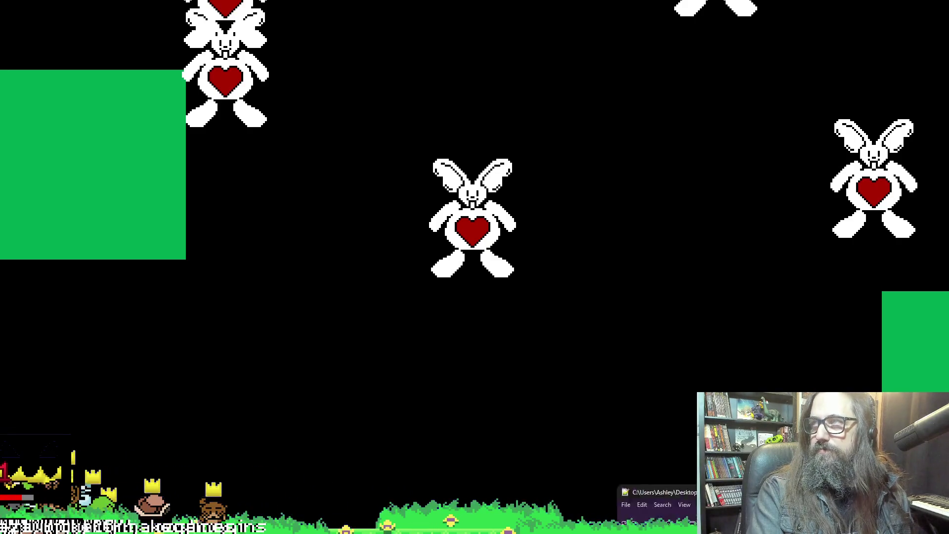
Bring up HaveAHeartTodo.txt and type a 'Make Ice Block' entry on a new line
{"action": "key", "text": "alt+Tab"}
{"action": "mouse_move", "coordinate": [761, 174]}
{"action": "left_mouse_down"}
{"action": "mouse_move", "coordinate": [348, 62]}
{"action": "mouse_move", "coordinate": [406, 62]}
{"action": "left_mouse_up"}
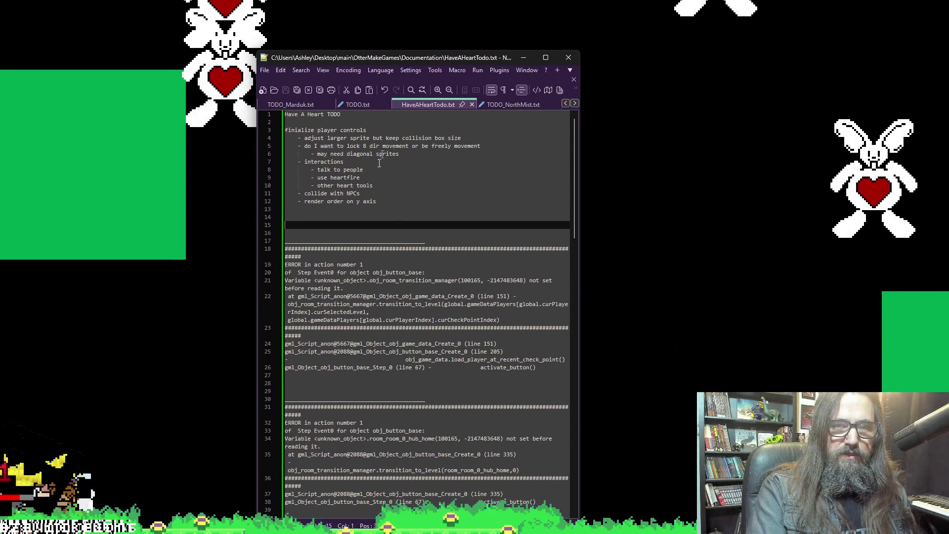
{"action": "key", "text": "Return"}
{"action": "key", "text": "Up"}
{"action": "key", "text": "Up"}
{"action": "type", "text": "Make "}
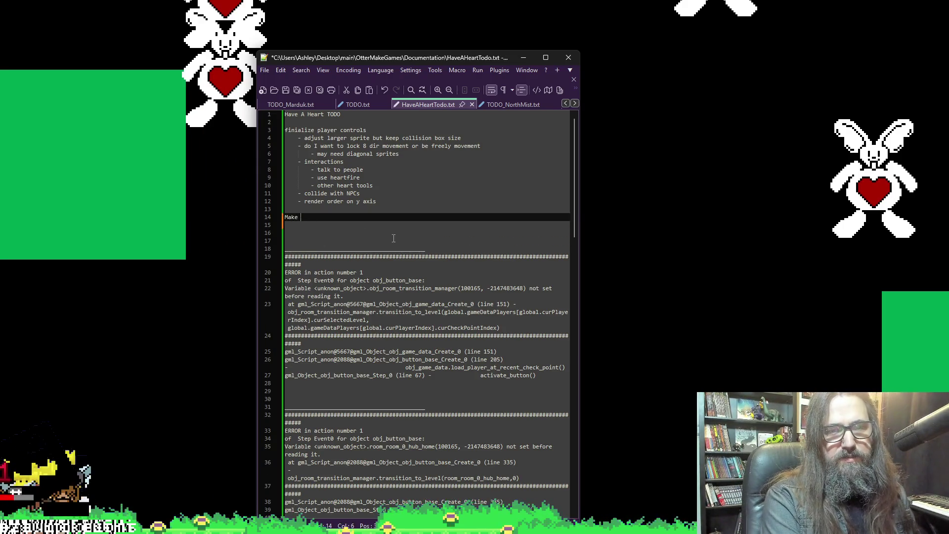
{"action": "type", "text": "Ic-"}
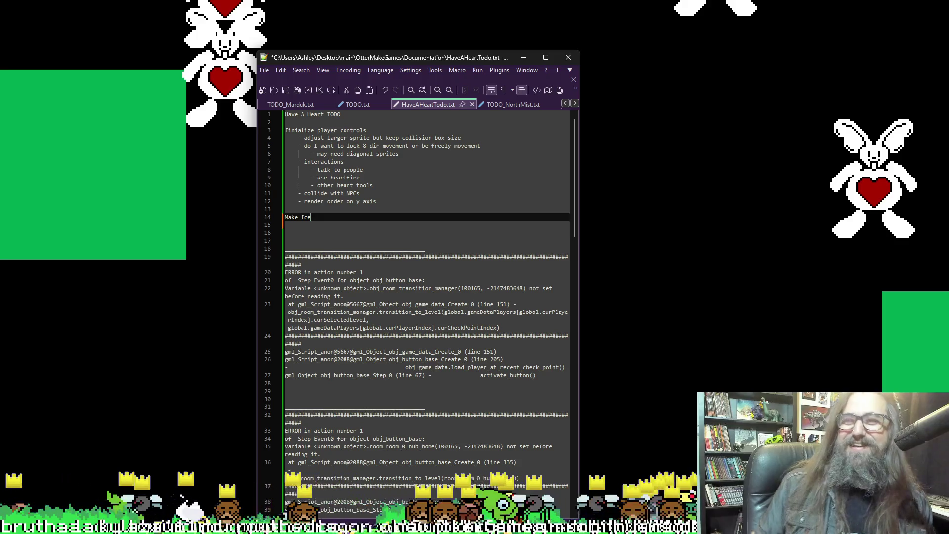
{"action": "left_click", "coordinate": [342, 209]}
{"action": "left_click", "coordinate": [364, 224]}
{"action": "left_click", "coordinate": [365, 218]}
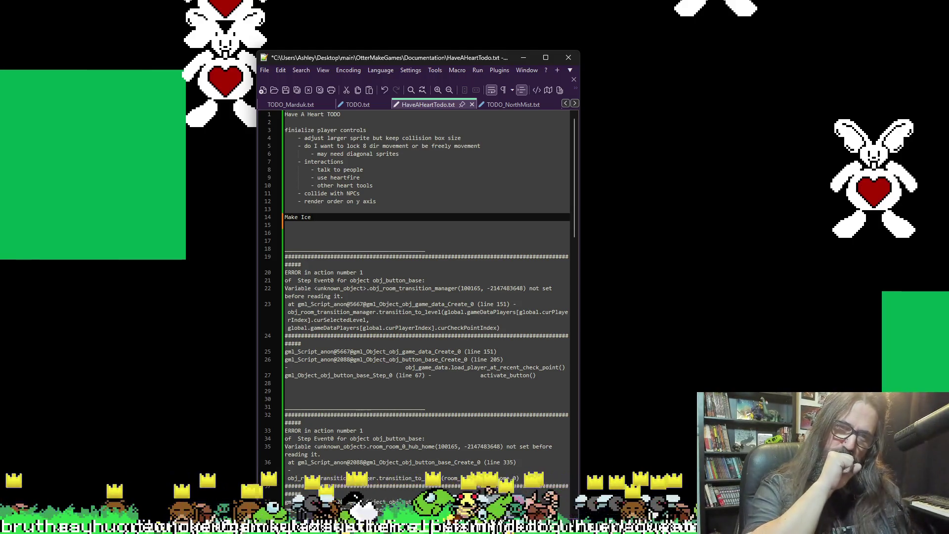
{"action": "type", "text": " Block"}
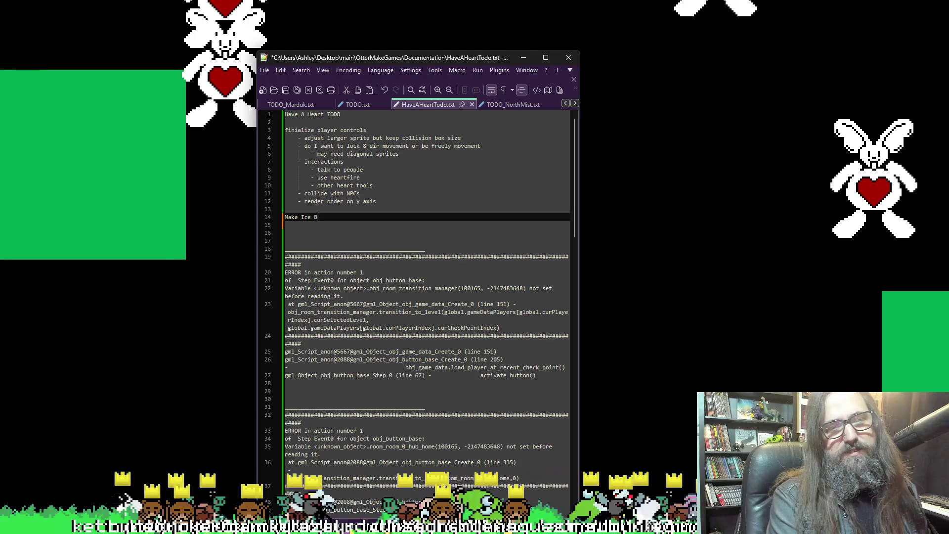
{"action": "key", "text": "Return"}
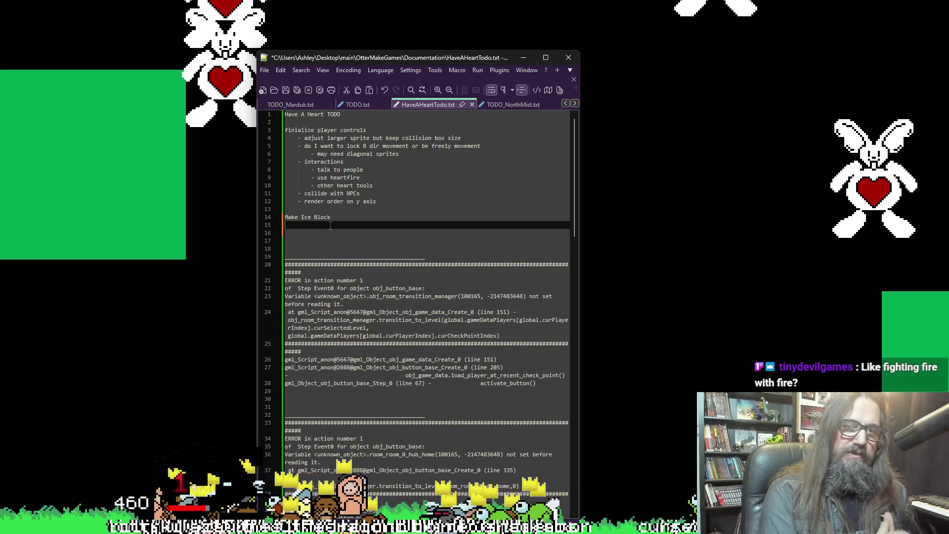
Prefix the entry with '-' and begin a '- mak' line below it
{"action": "key", "text": "Up"}
{"action": "type", "text": "-"}
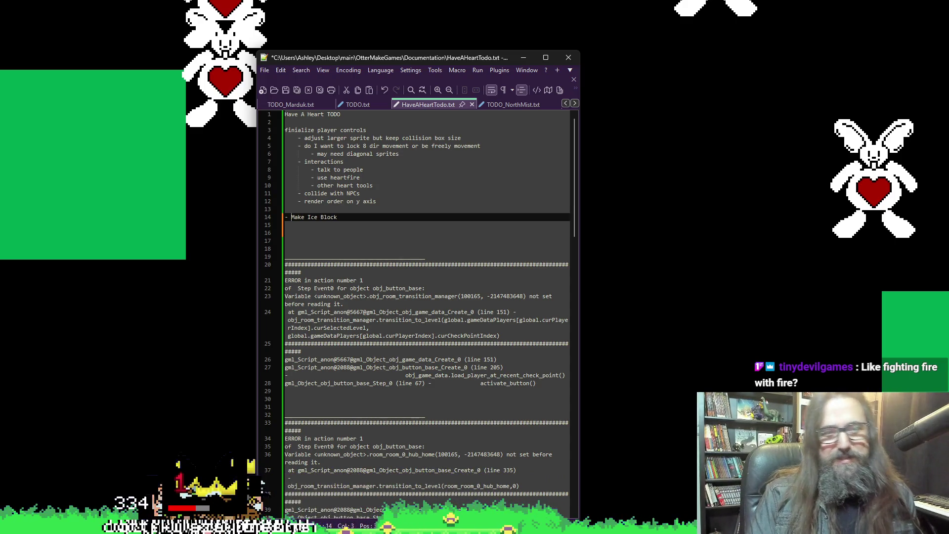
{"action": "left_click", "coordinate": [286, 225]}
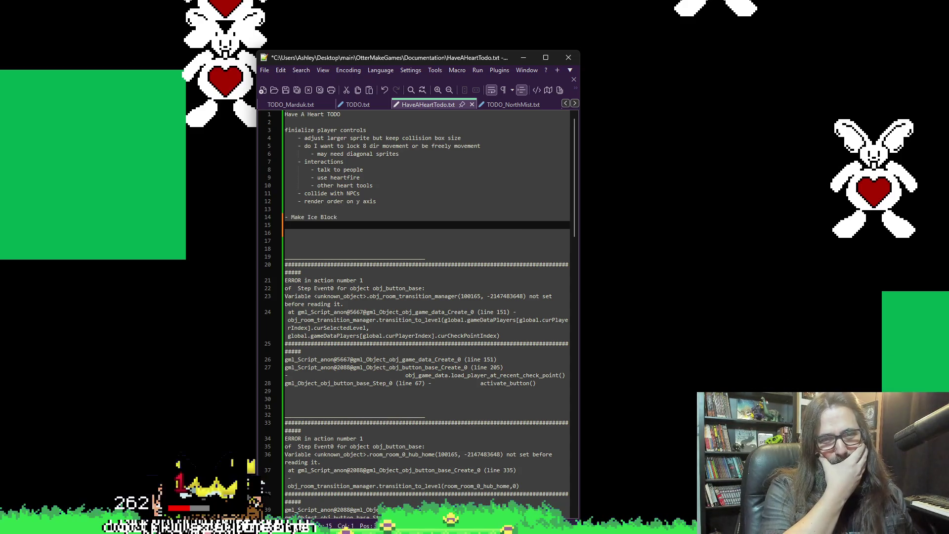
{"action": "type", "text": "- mak"}
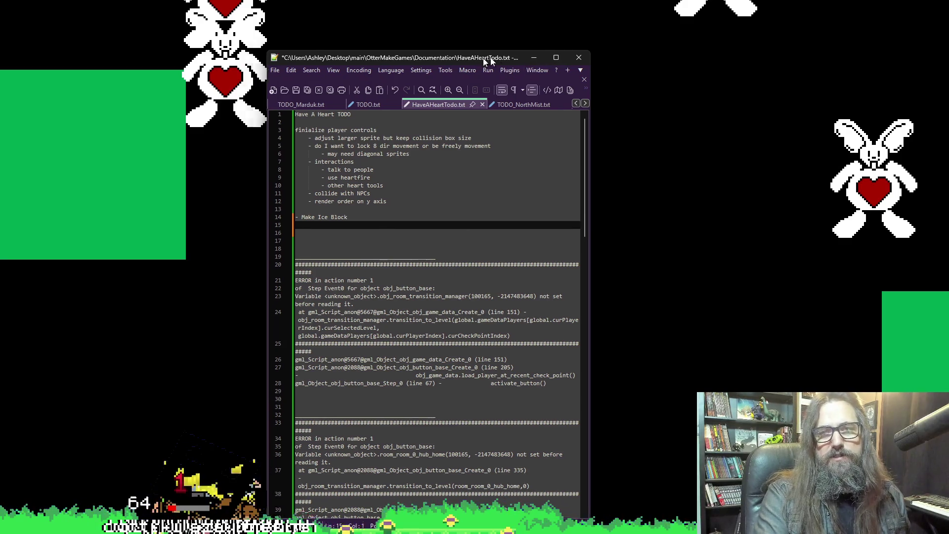
{"action": "key", "text": "alt+Tab"}
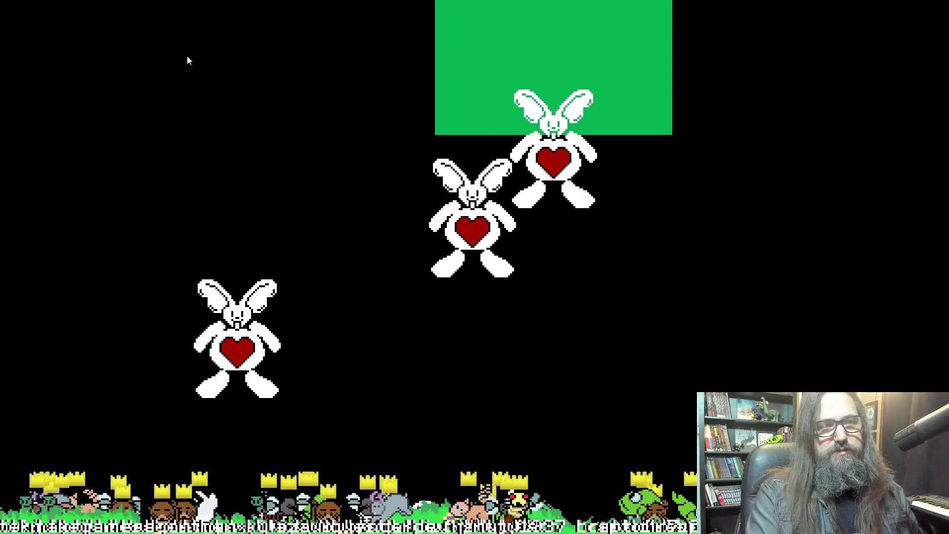
Take the game out of fullscreen with Alt+Enter and return to the GameMaker editor
{"action": "key", "text": "alt+Return"}
{"action": "key", "text": "alt+Tab"}
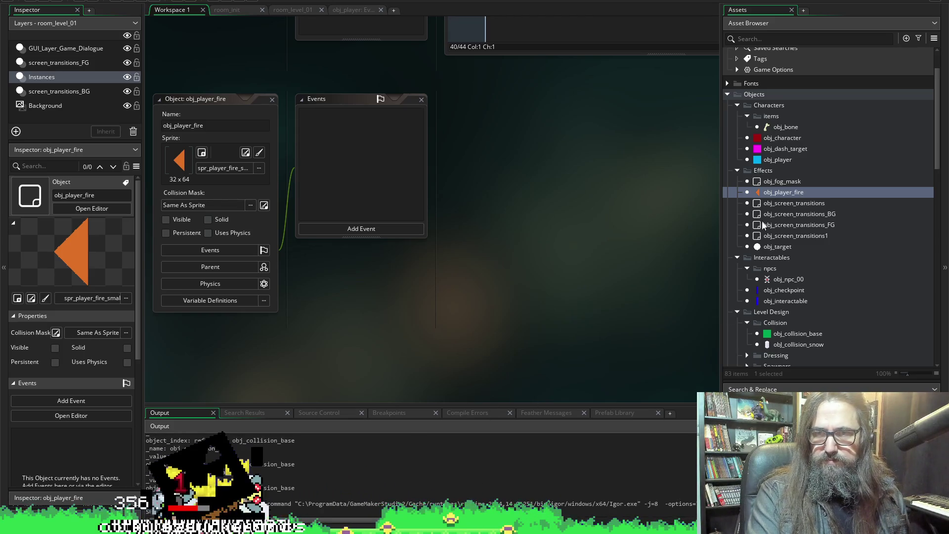
Comment out the debug print lines 280–282 in obj_game_states' Create event
{"action": "scroll", "coordinate": [791, 247], "scroll_direction": "down", "scroll_amount": 10}
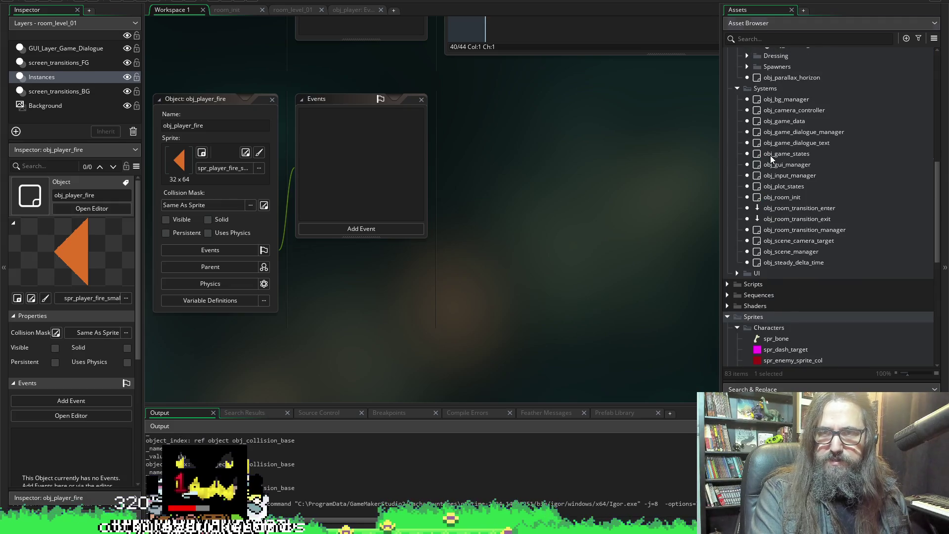
{"action": "double_click", "coordinate": [770, 155]}
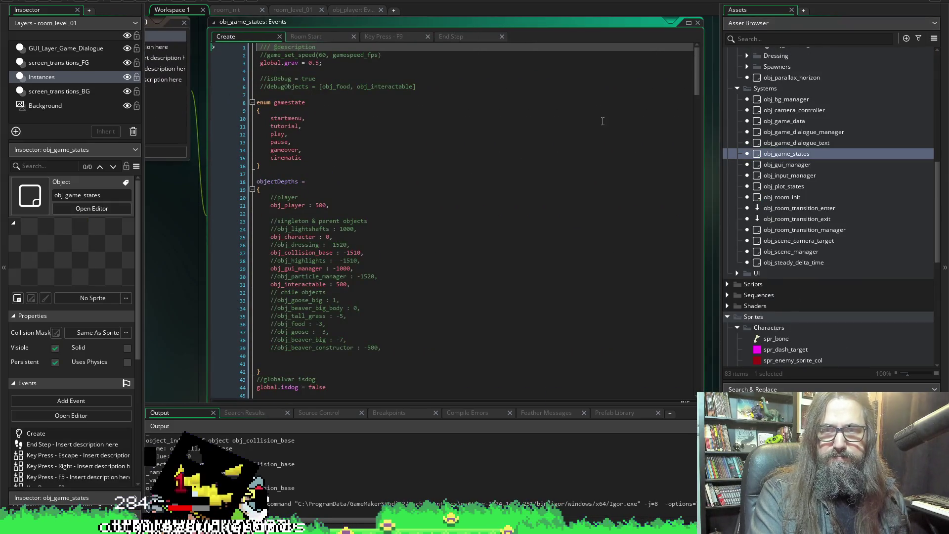
{"action": "mouse_move", "coordinate": [695, 75]}
{"action": "left_mouse_down"}
{"action": "mouse_move", "coordinate": [687, 292]}
{"action": "mouse_move", "coordinate": [695, 376]}
{"action": "left_mouse_up"}
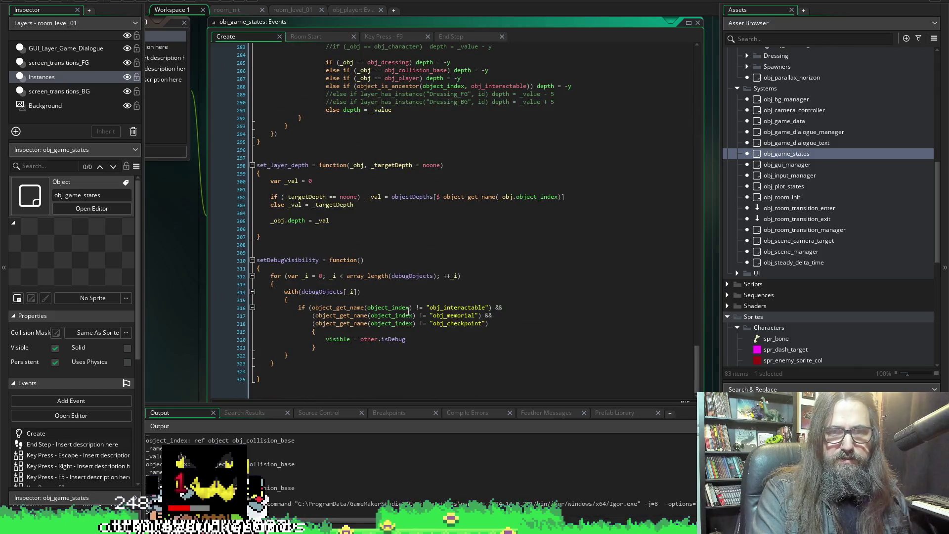
{"action": "scroll", "coordinate": [296, 297], "scroll_direction": "up", "scroll_amount": 6}
{"action": "left_click", "coordinate": [311, 162]}
{"action": "left_click_drag", "start_coordinate": [311, 164], "coordinate": [457, 184]}
{"action": "key", "text": "ctrl+k"}
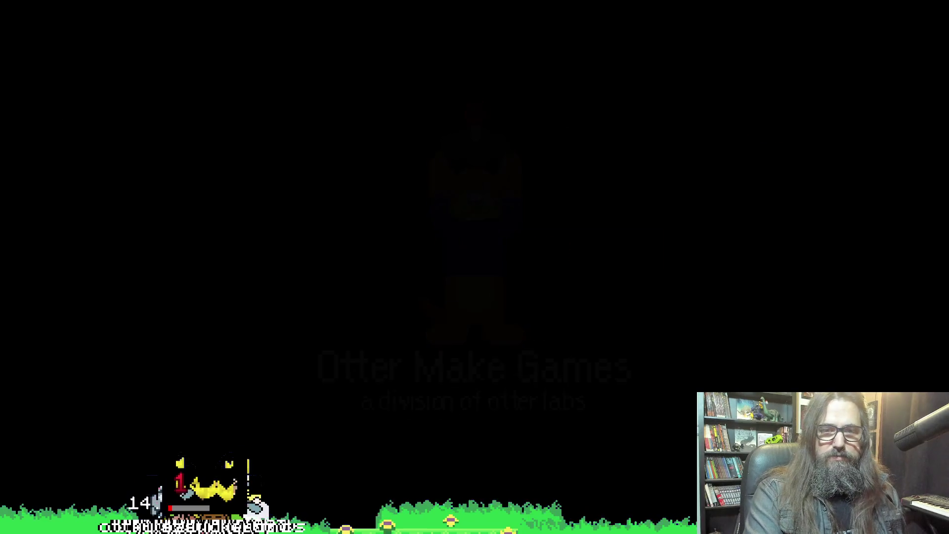
Choose Continue on the title menu to resume the saved game
{"action": "key", "text": "Down"}
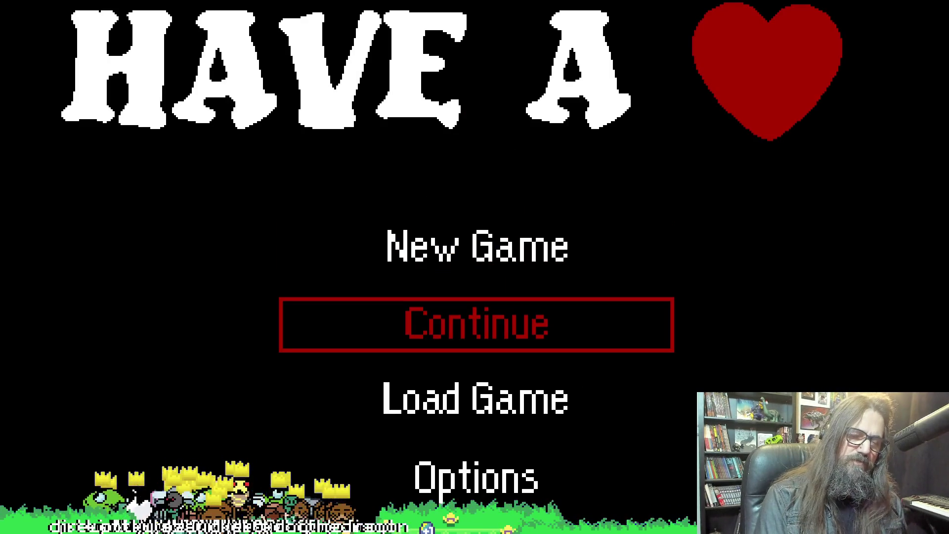
{"action": "key", "text": "Return"}
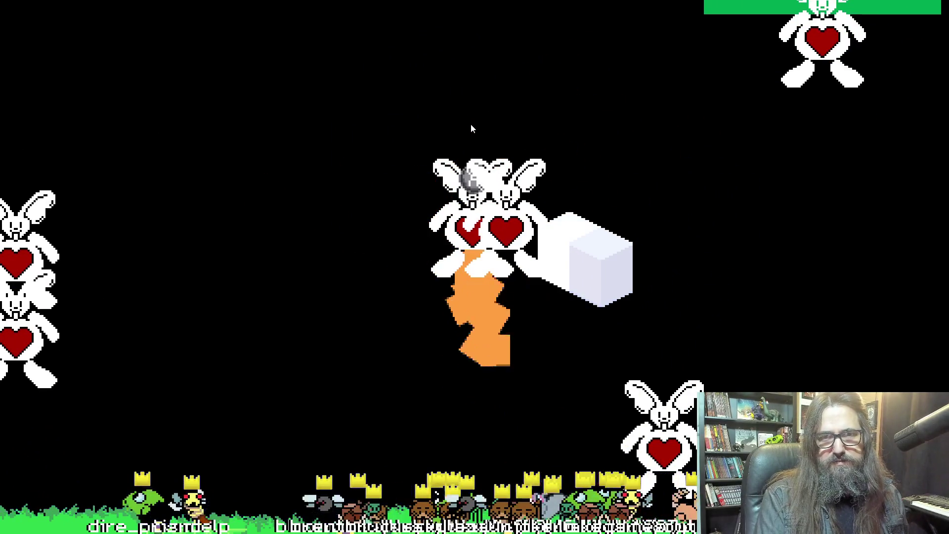
Talk to the NPC, dismiss its welcome dialogue, then leave fullscreen with F9
{"action": "key", "text": "space"}
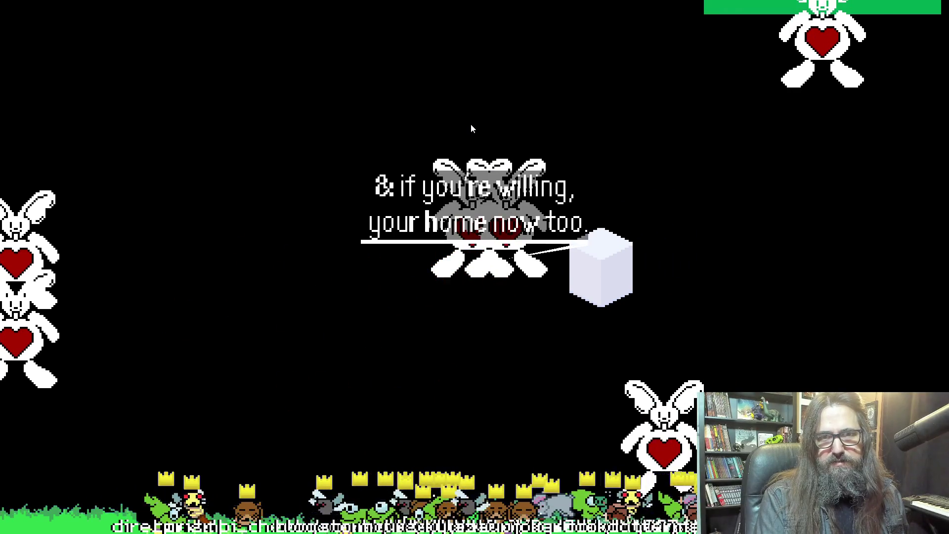
{"action": "key", "text": "space"}
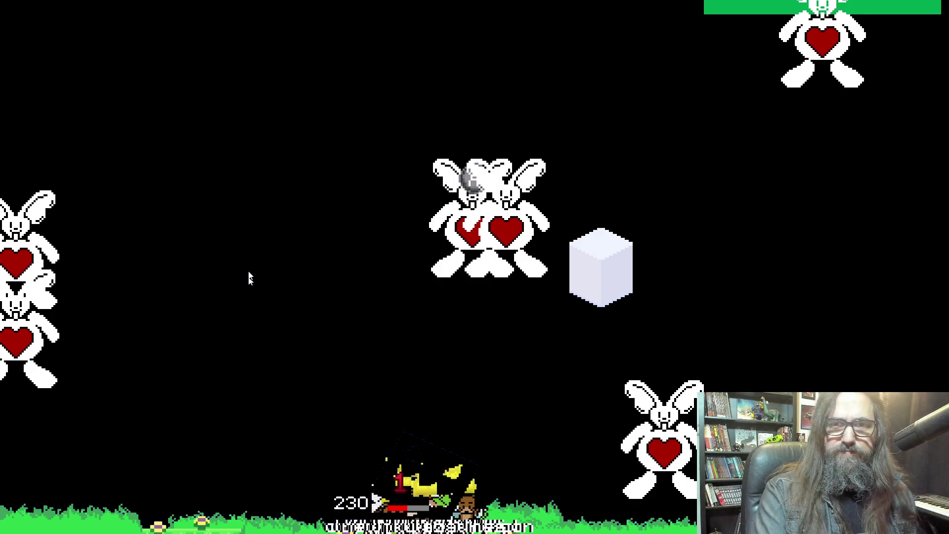
{"action": "key", "text": "F9"}
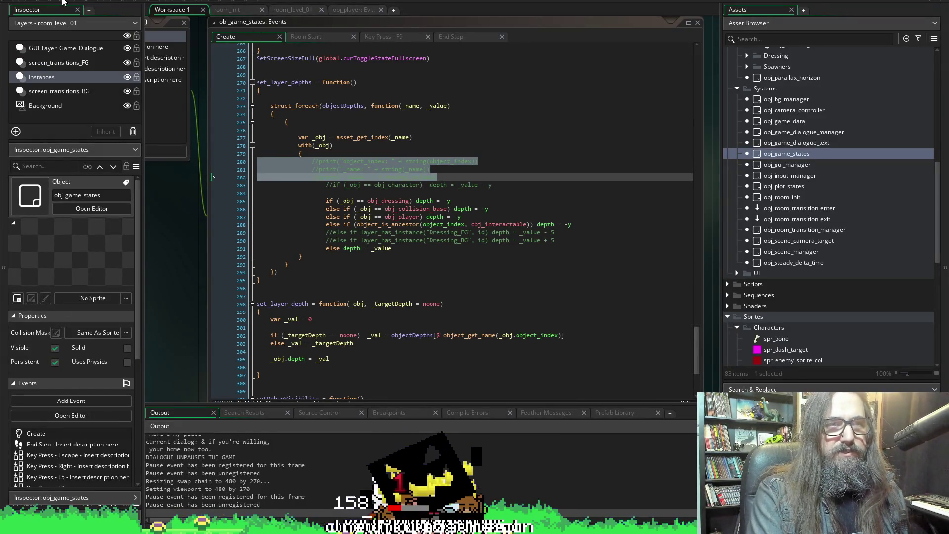
Run the game again, confirming that the current run should be stopped
{"action": "left_click", "coordinate": [131, 3]}
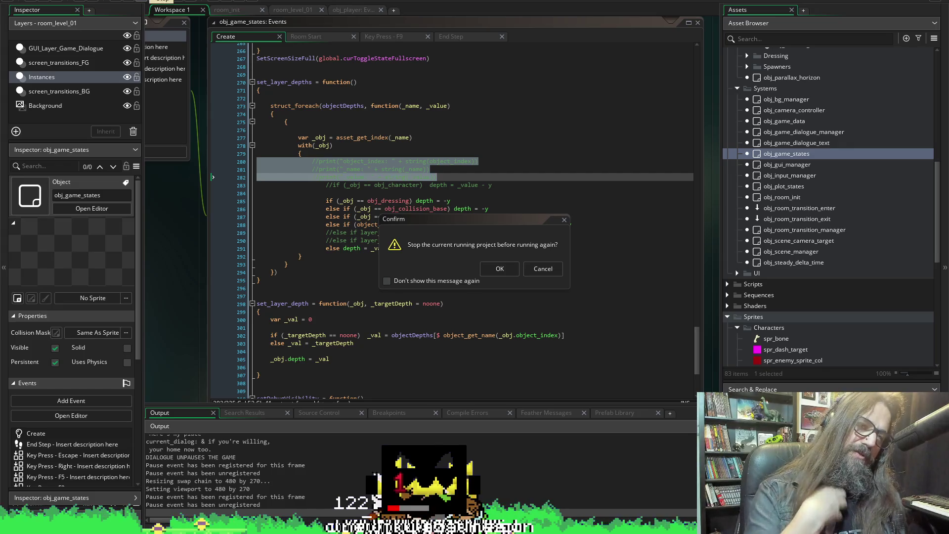
{"action": "left_click", "coordinate": [496, 269]}
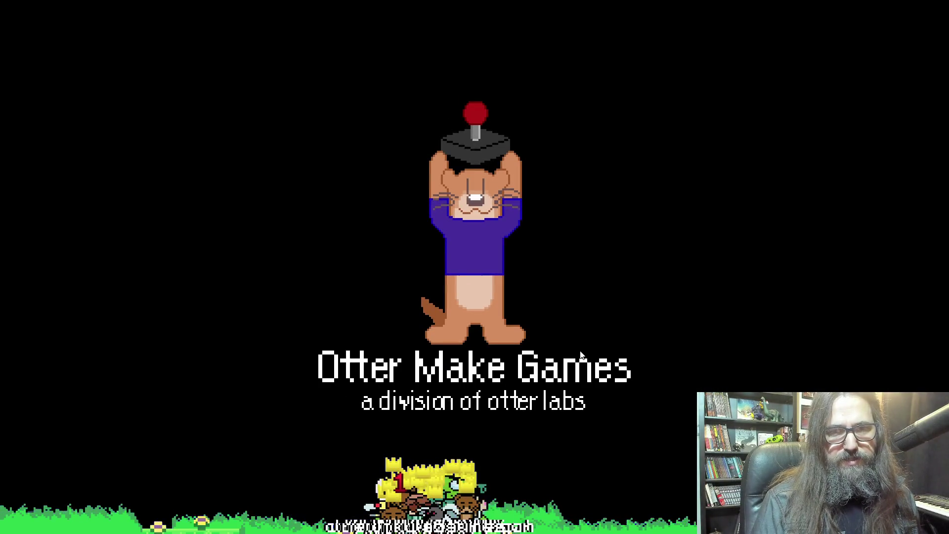
Continue the saved game to reach the bunny battle room with four heart bunnies
{"action": "left_click", "coordinate": [580, 350]}
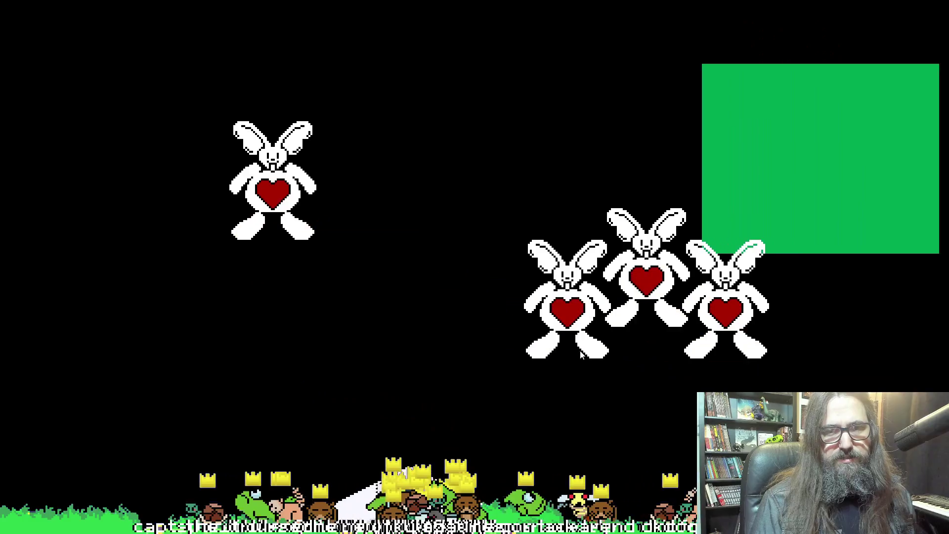